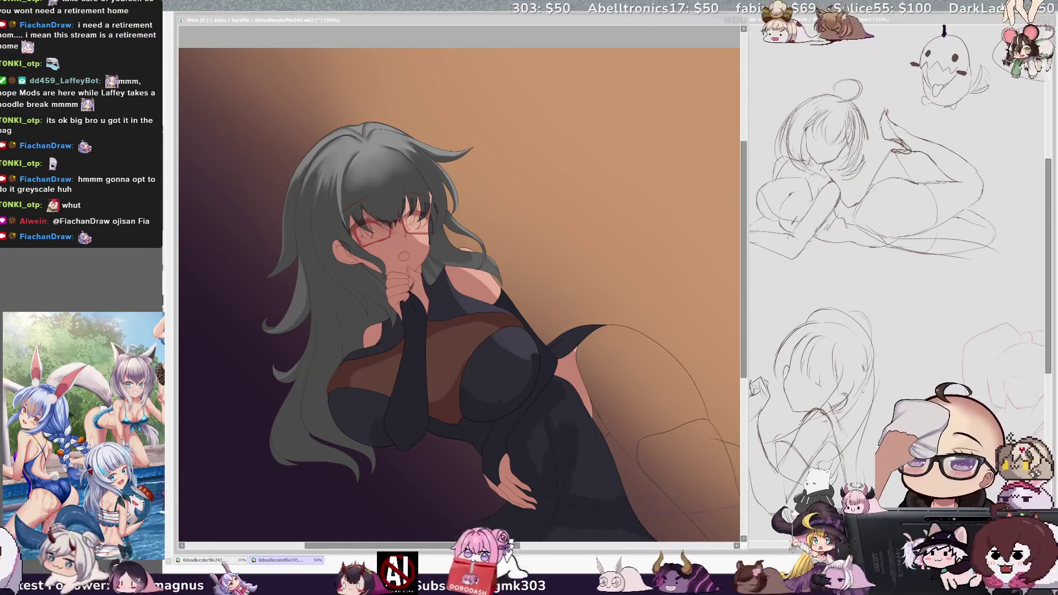
# Step: Focus the painting window and test tilting the canvas view, then return it to level
pyautogui.click(486, 268)
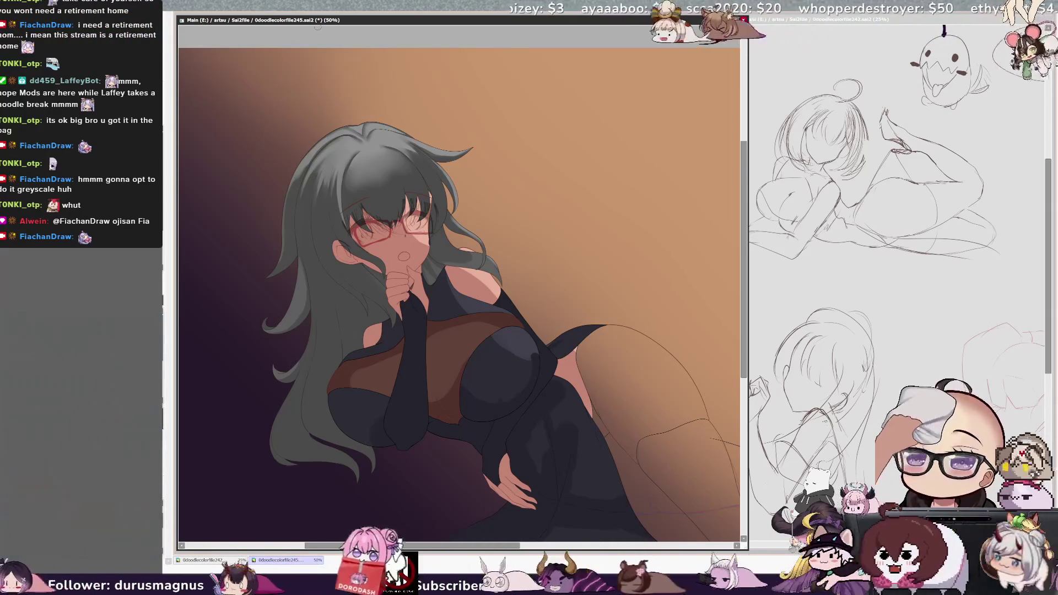
pyautogui.press('Delete')
pyautogui.press('Delete')
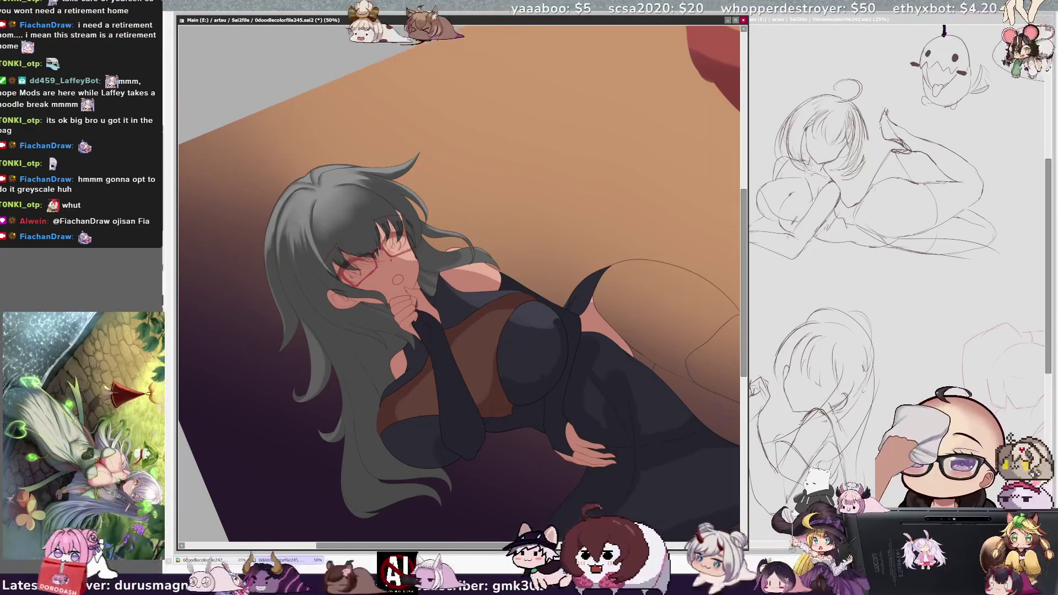
pyautogui.press('End')
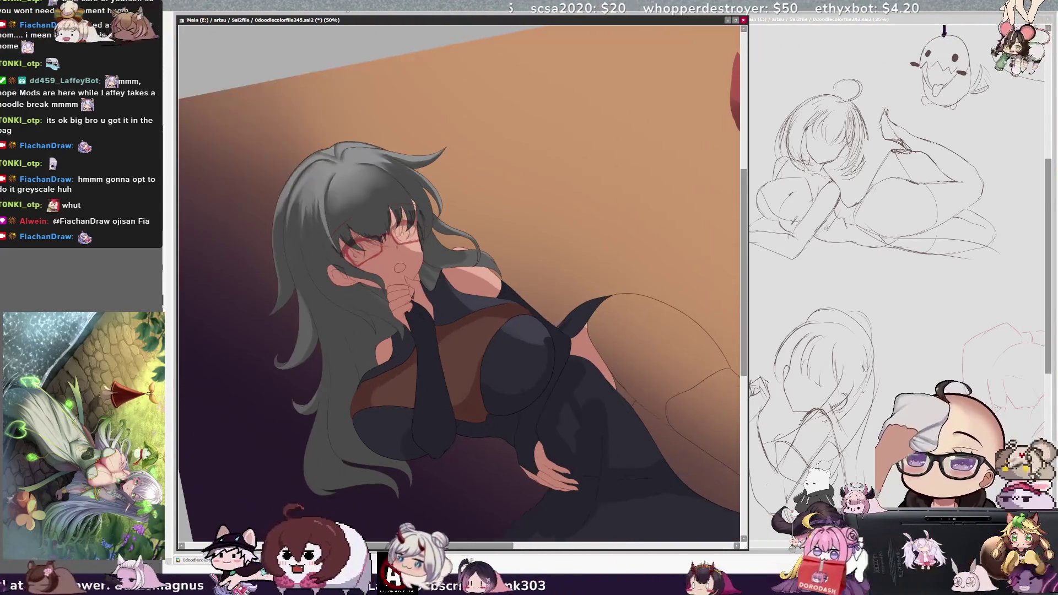
pyautogui.press('Home')
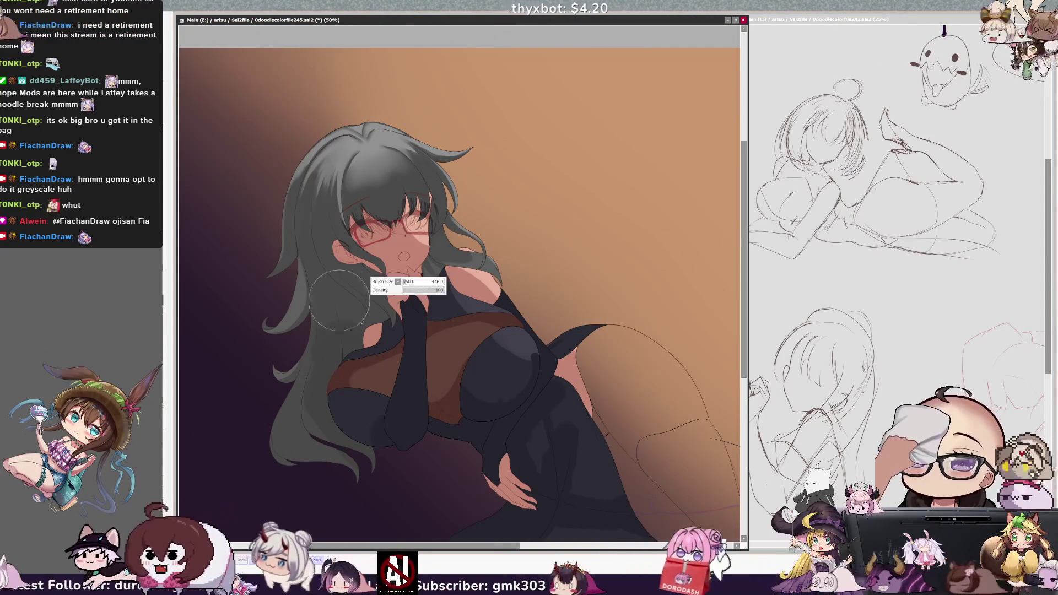
# Step: Shrink the brush from 159 to 145 and check which layer holds the hair
pyautogui.moveTo(374, 292); pyautogui.dragTo(364, 292)
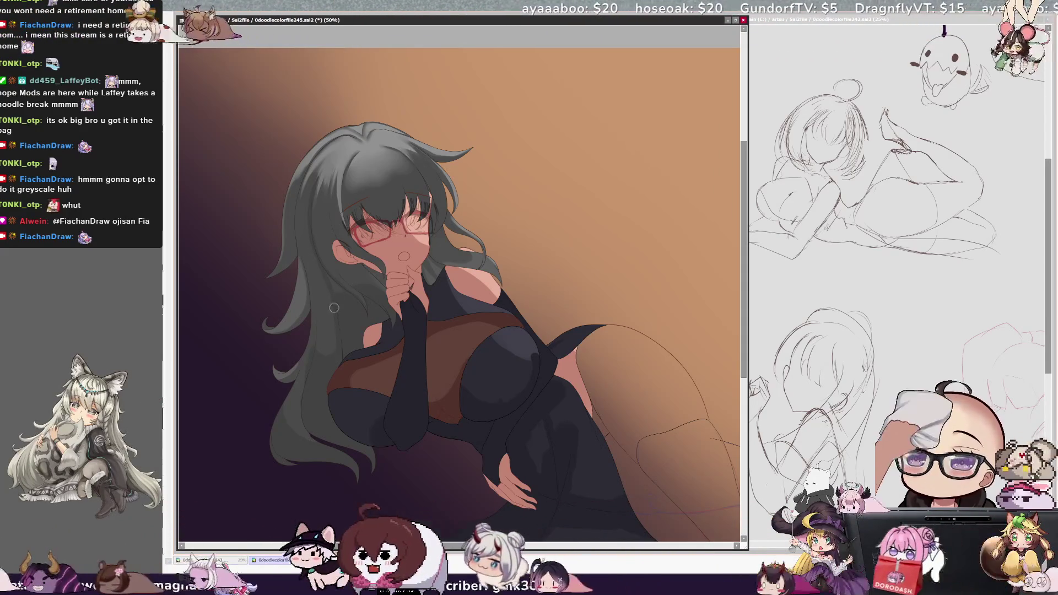
pyautogui.keyDown('ctrl'); pyautogui.keyDown('shift'); pyautogui.click(337, 289); pyautogui.keyUp('shift'); pyautogui.keyUp('ctrl')
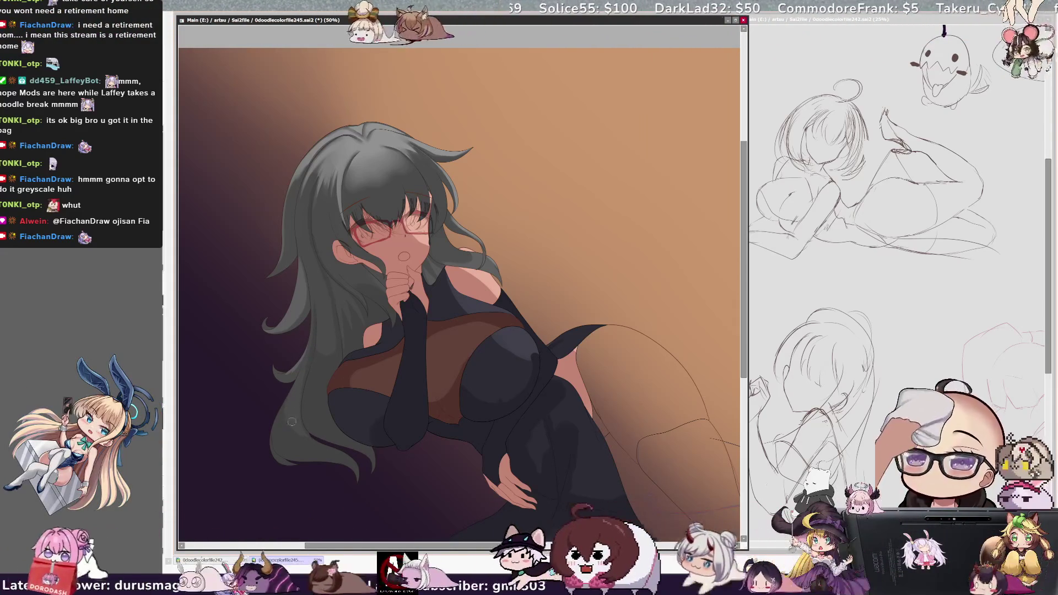
pyautogui.keyDown('ctrl'); pyautogui.click(348, 304); pyautogui.keyUp('ctrl')
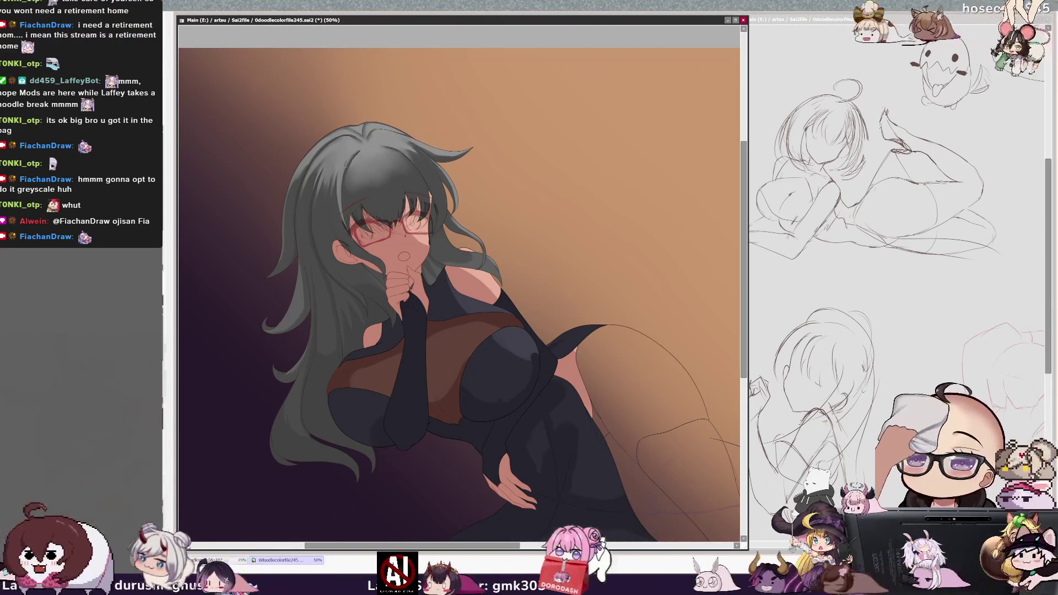
# Step: Rotate the canvas so the girl lies diagonally, head at left, with the brush at size 10
pyautogui.moveTo(342, 17); pyautogui.dragTo(315, 83)
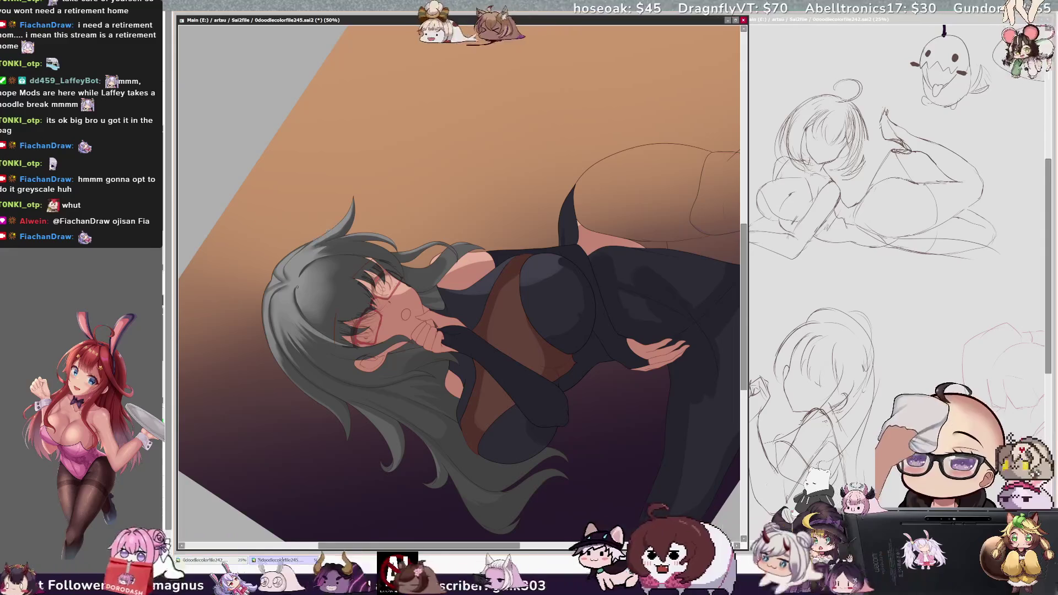
pyautogui.press('[')
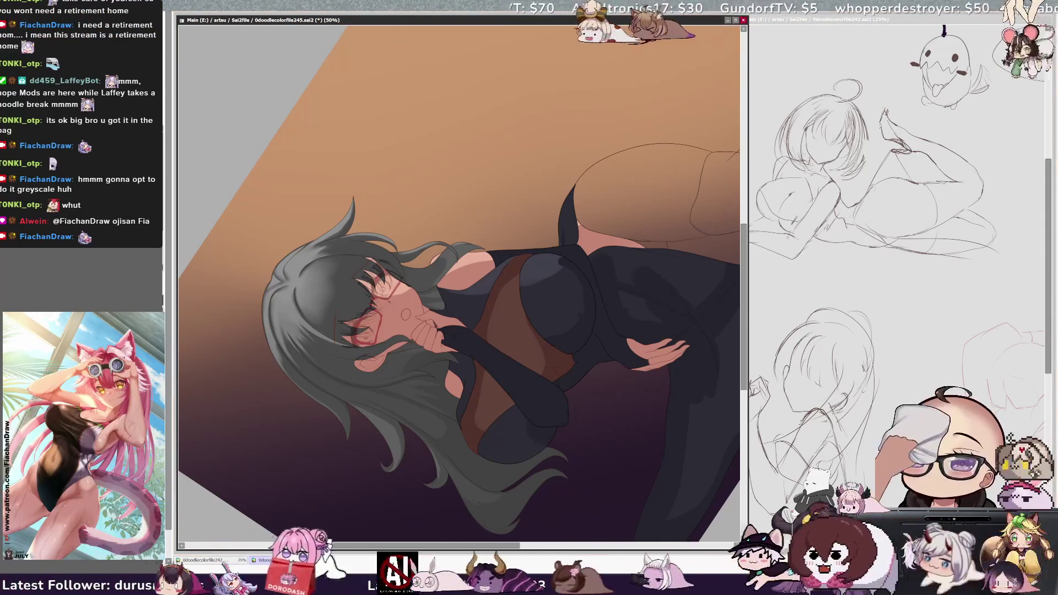
pyautogui.press('Delete')
pyautogui.press('Delete')
pyautogui.press('Delete')
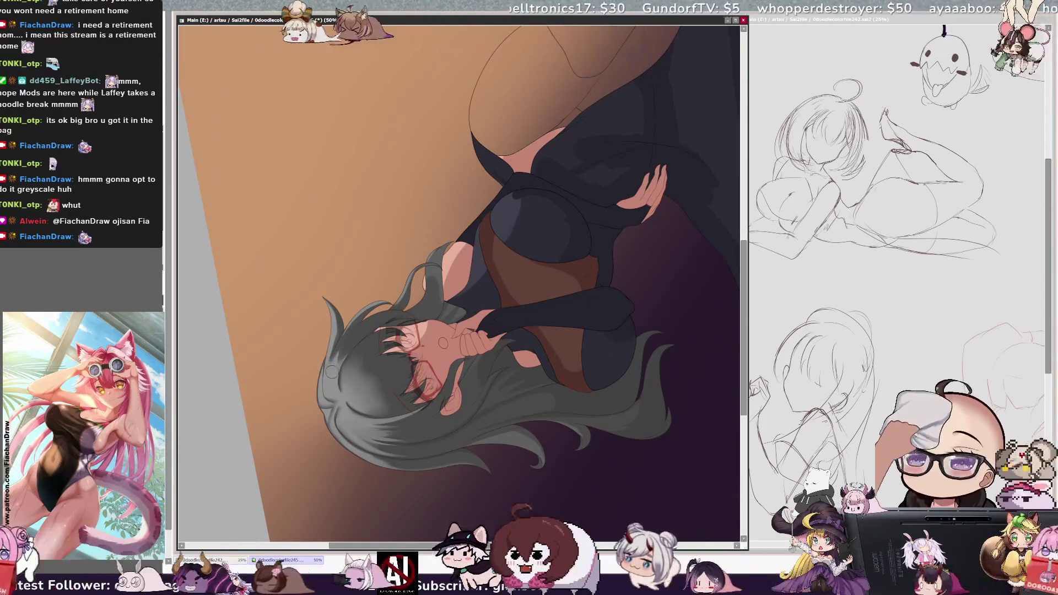
pyautogui.press('[')
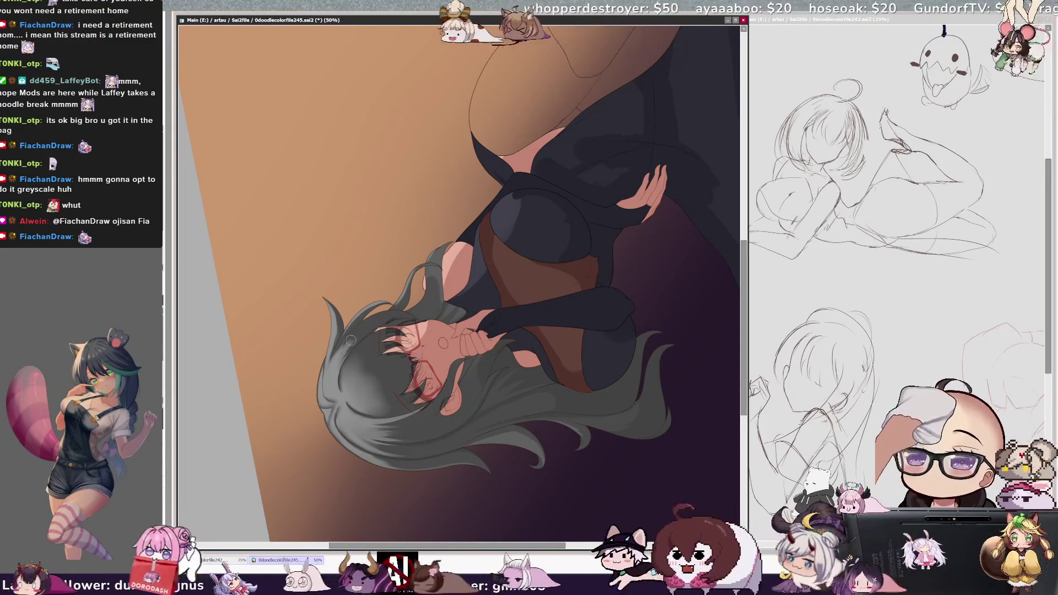
pyautogui.press('[')
pyautogui.press('[')
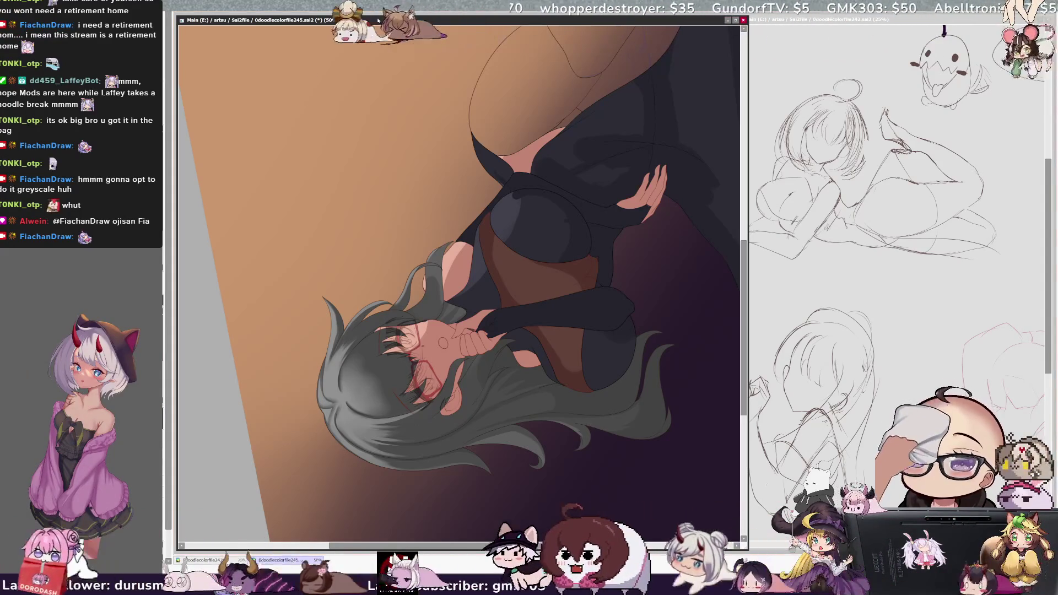
pyautogui.press('End')
pyautogui.press('End')
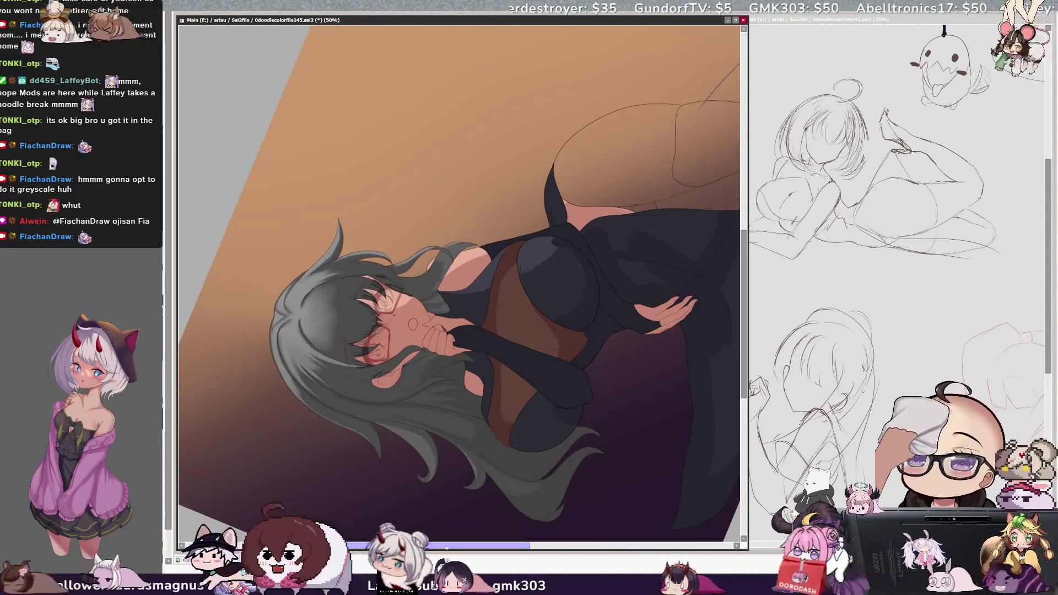
pyautogui.scroll(-2, 736, 259)
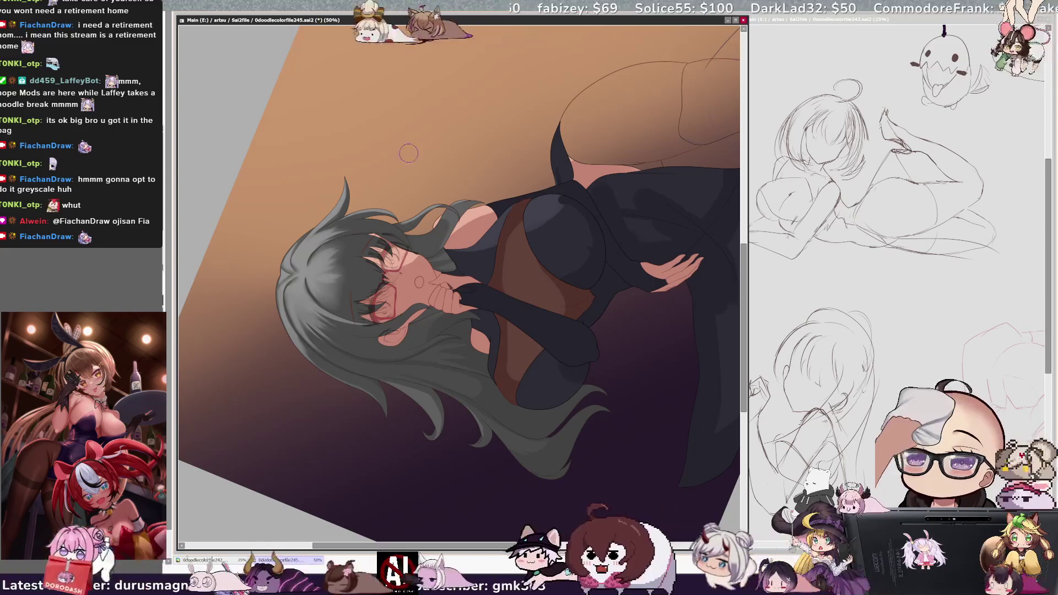
pyautogui.press(']')
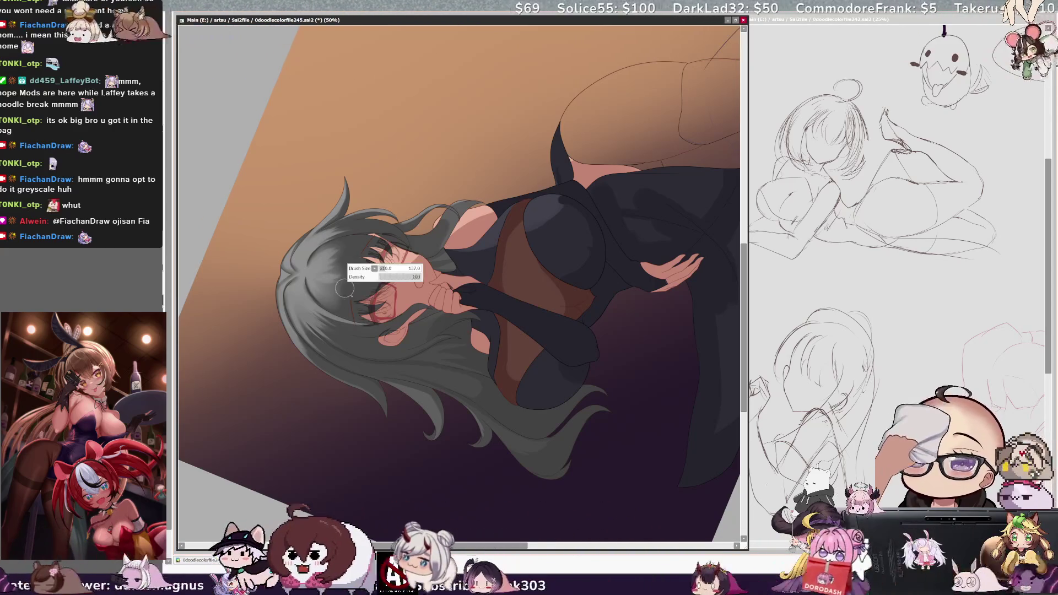
pyautogui.keyDown('ctrl'); pyautogui.keyDown('shift'); pyautogui.click(359, 253); pyautogui.keyUp('shift'); pyautogui.keyUp('ctrl')
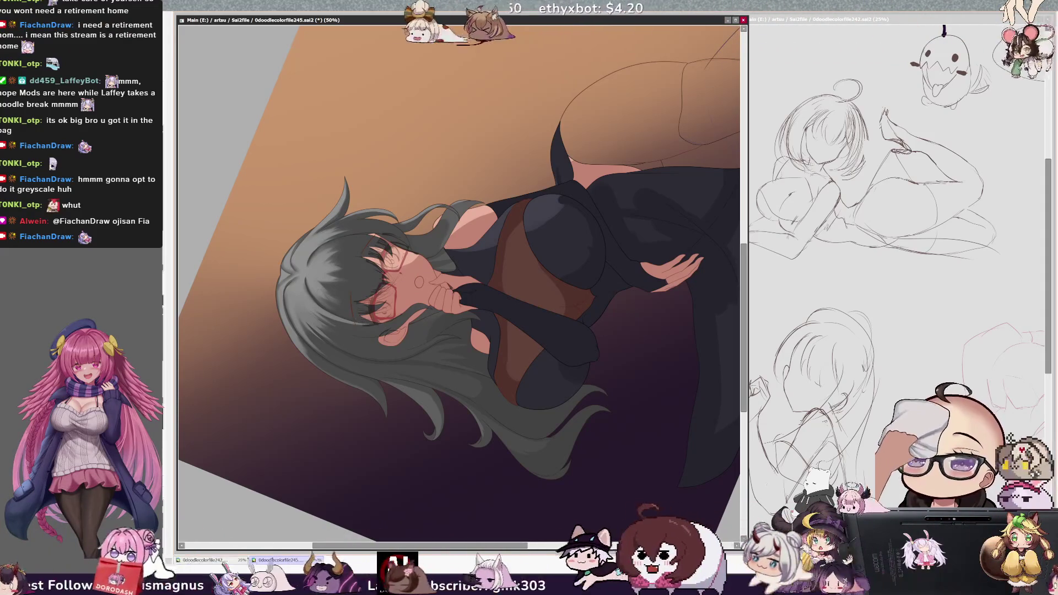
pyautogui.press('[')
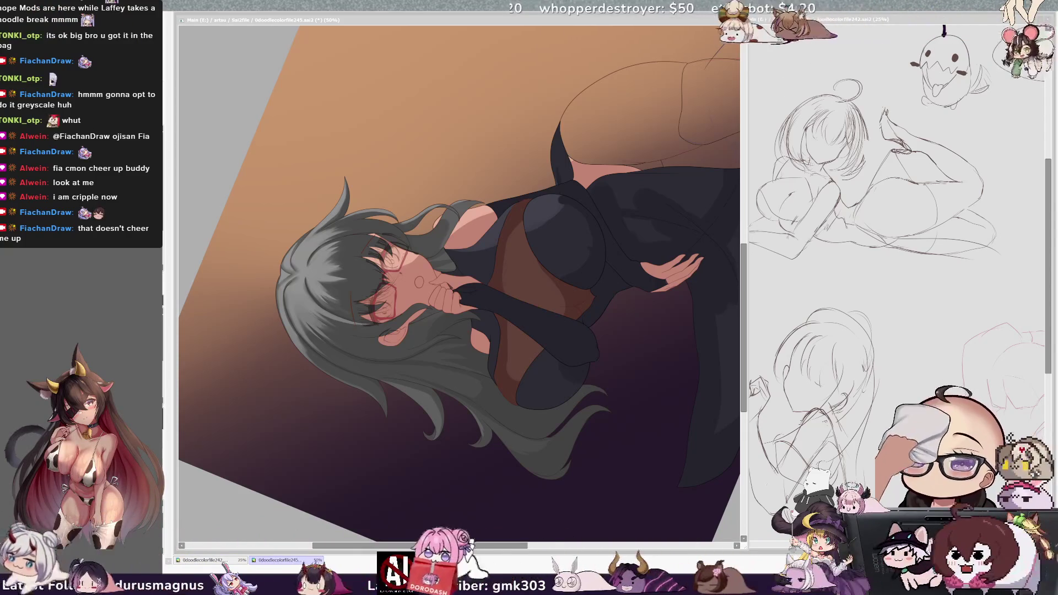
pyautogui.click(339, 273)
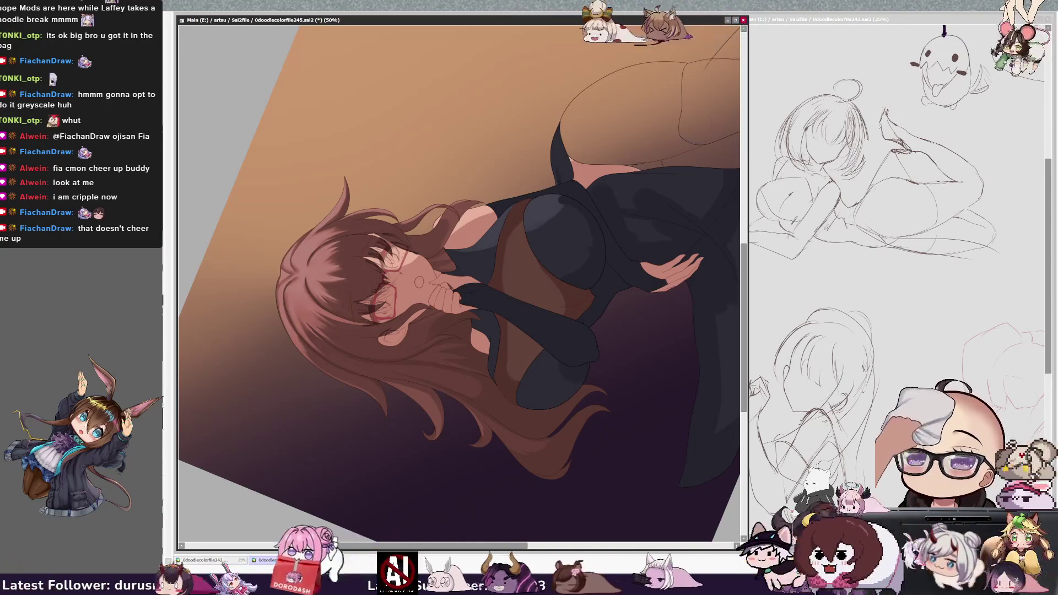
pyautogui.hotkey('ctrl', 'z')
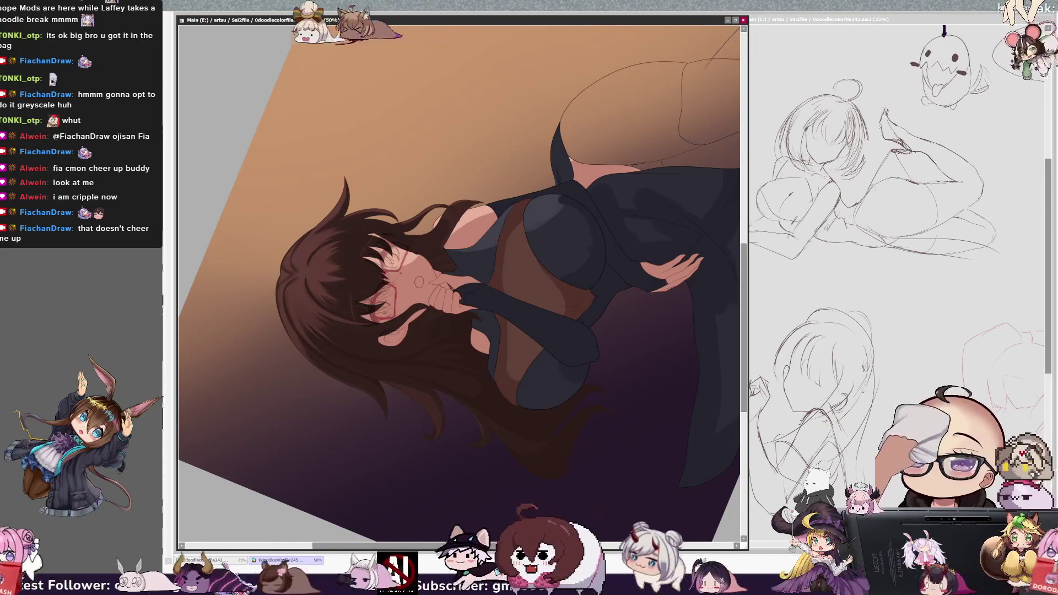
pyautogui.hotkey('ctrl', 'y')
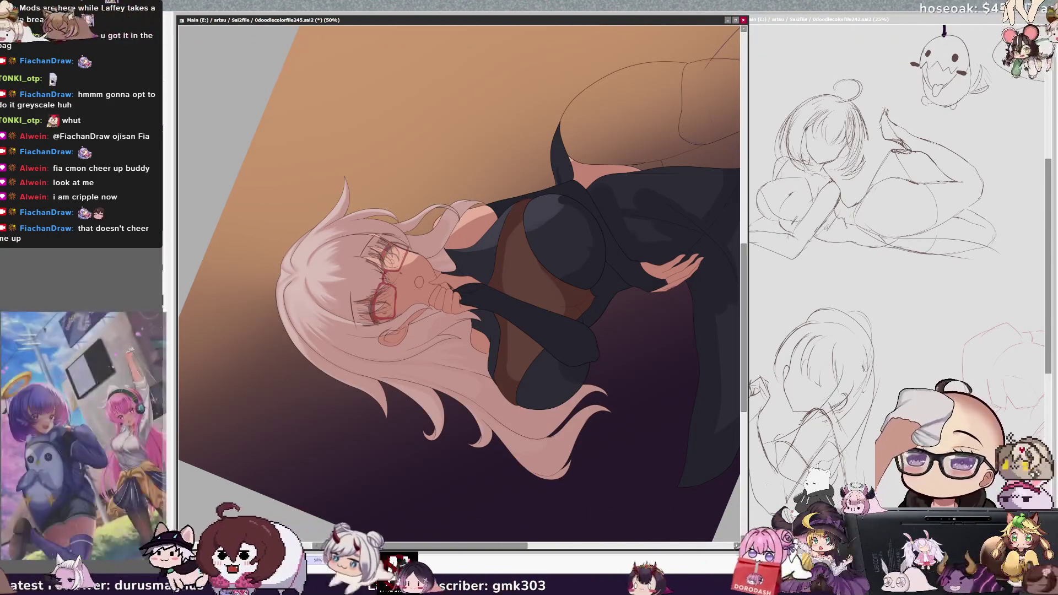
pyautogui.hotkey('ctrl', 'z')
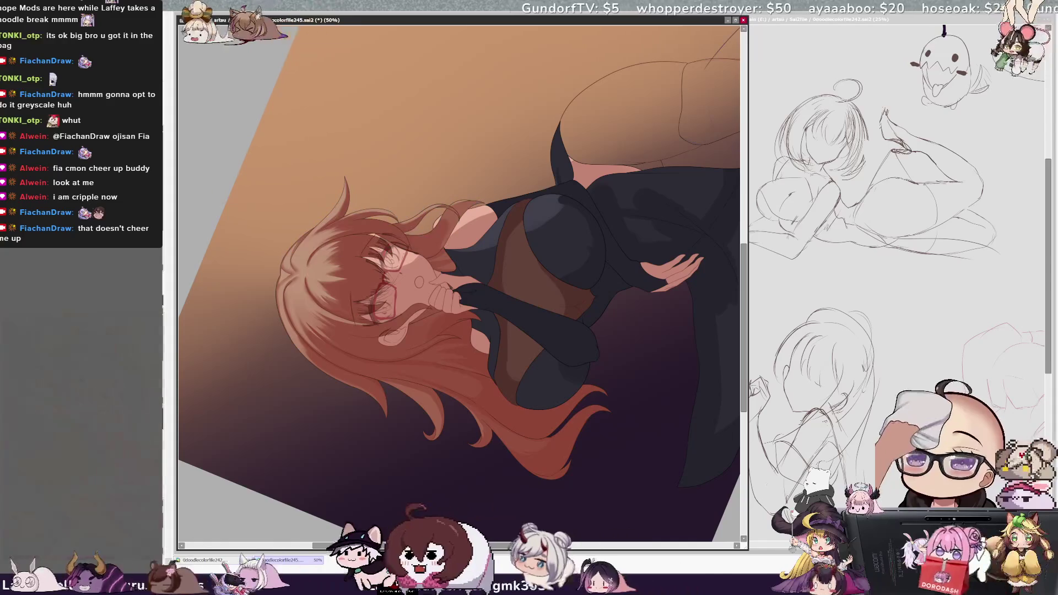
pyautogui.hotkey('ctrl', 'z')
pyautogui.hotkey('ctrl', 'y')
pyautogui.hotkey('ctrl', 'z')
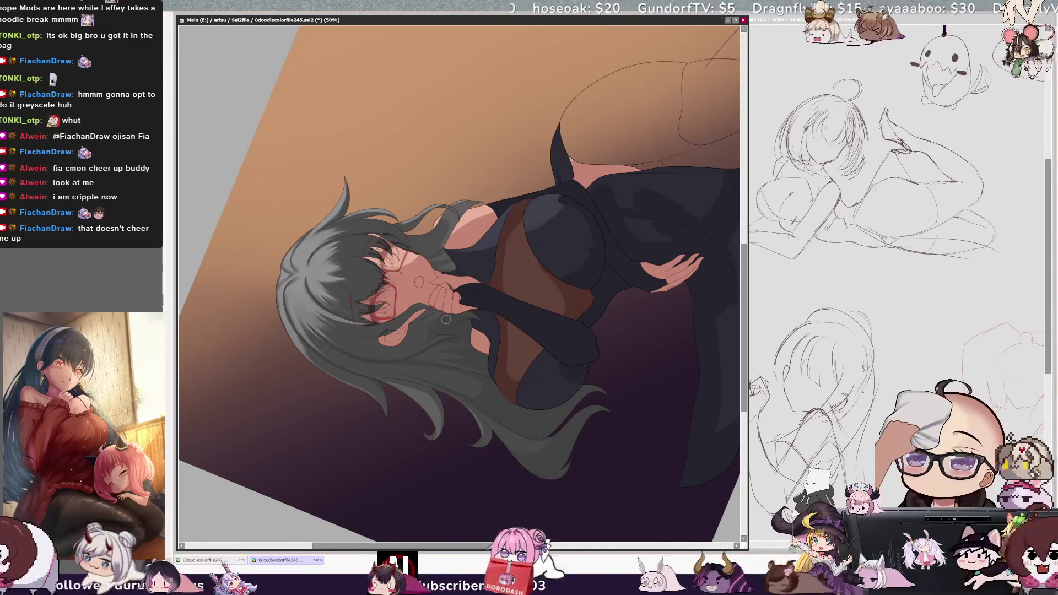
# Step: Reset the canvas rotation upright and zoom in to 75% on the girl's face
pyautogui.press('Home')
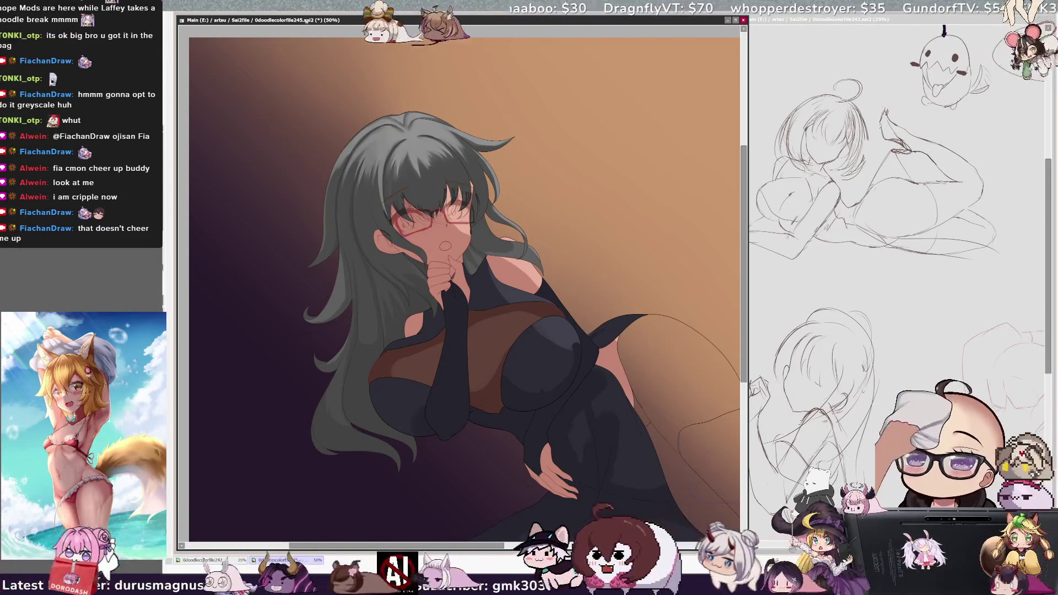
pyautogui.scroll(2, 413, 291)
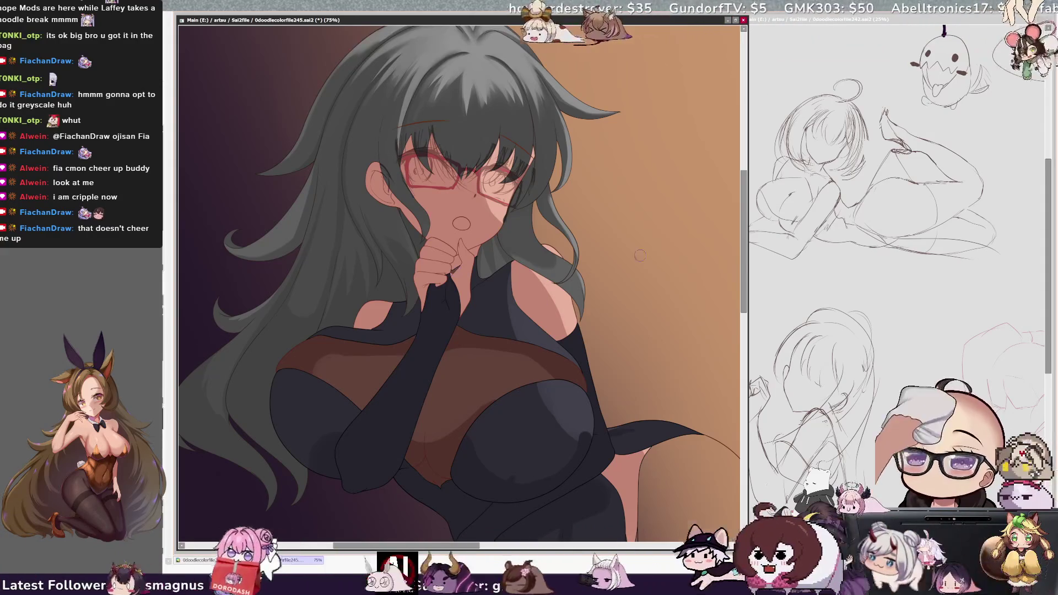
pyautogui.scroll(5, 580, 300)
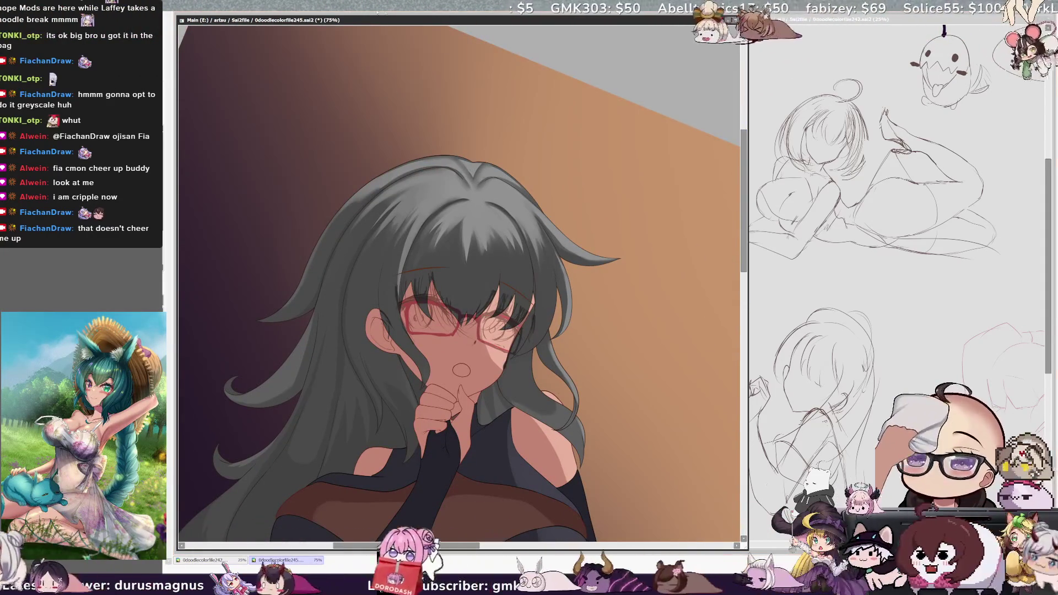
# Step: Tilt the view briefly, reset it upright, and shade the face with a size-9 brush
pyautogui.press('End')
pyautogui.press('[')
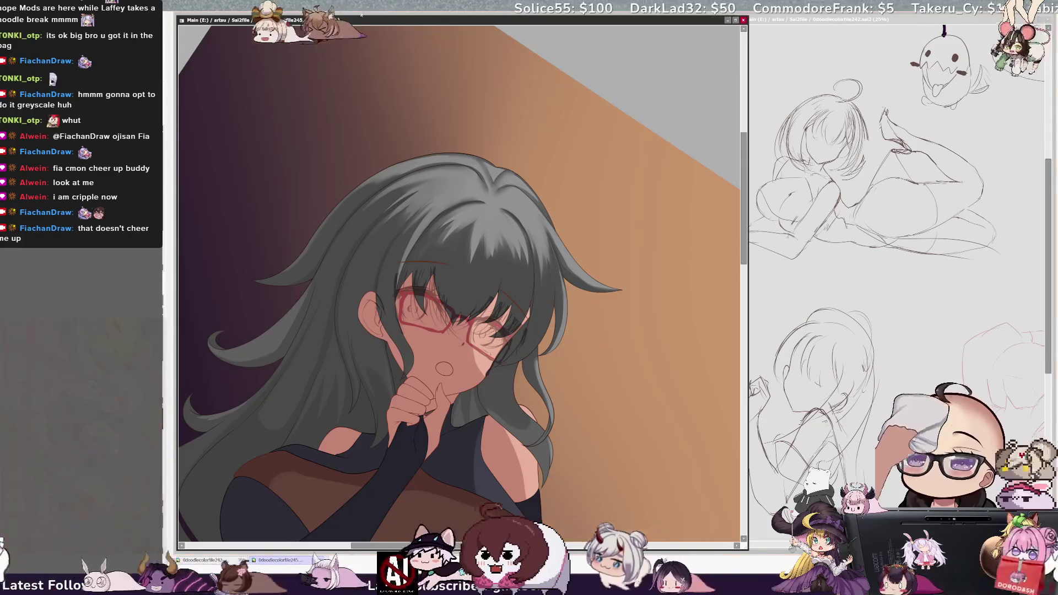
pyautogui.press('Home')
pyautogui.press('[')
pyautogui.press('[')
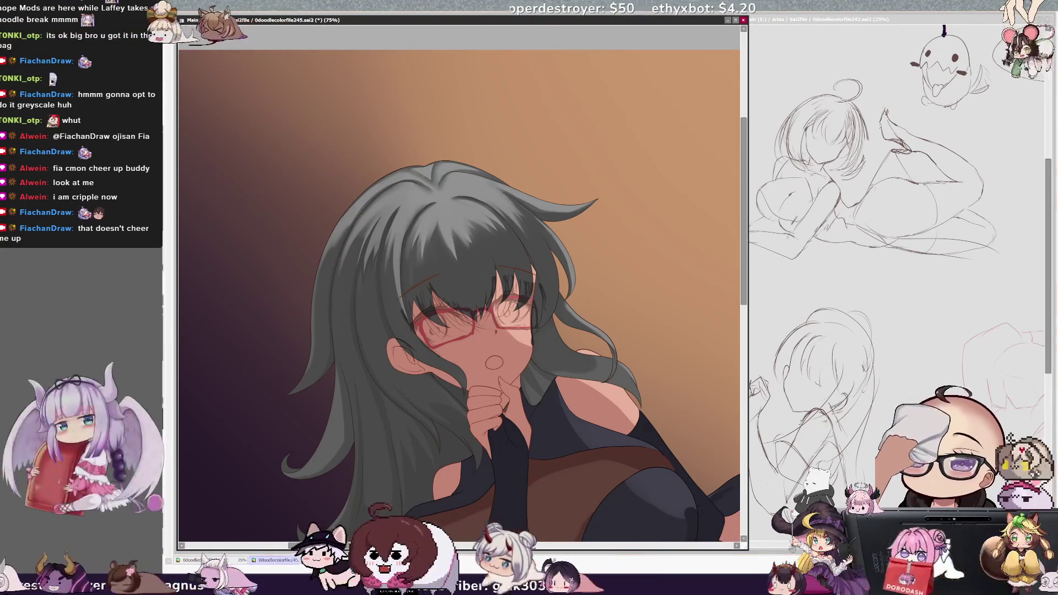
pyautogui.press('[')
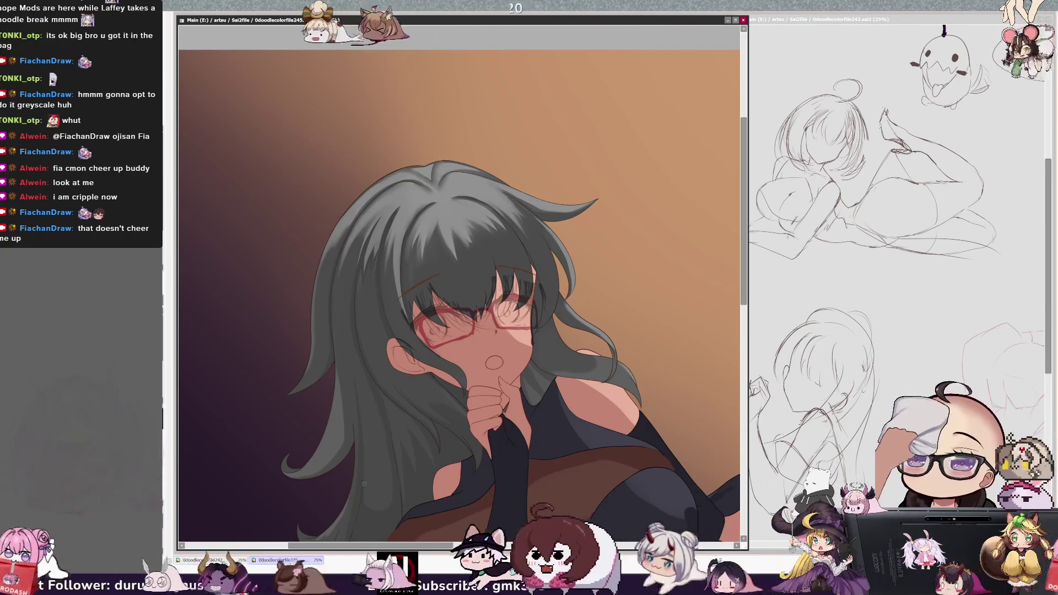
# Step: Enlarge the brush, then shade the hair around the glasses at size 16
pyautogui.press(']')
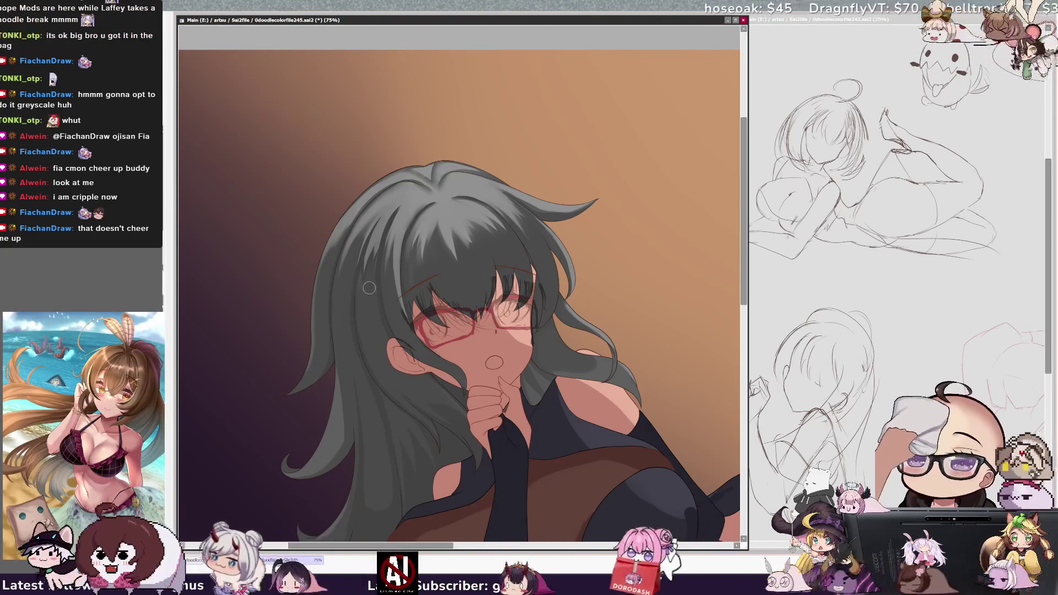
pyautogui.press(']')
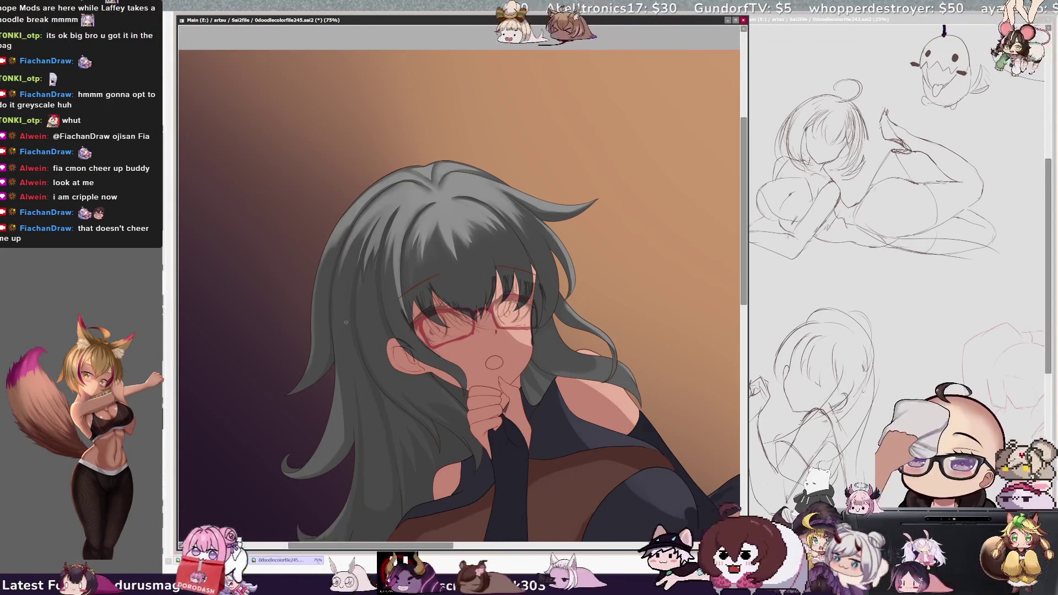
pyautogui.press('[')
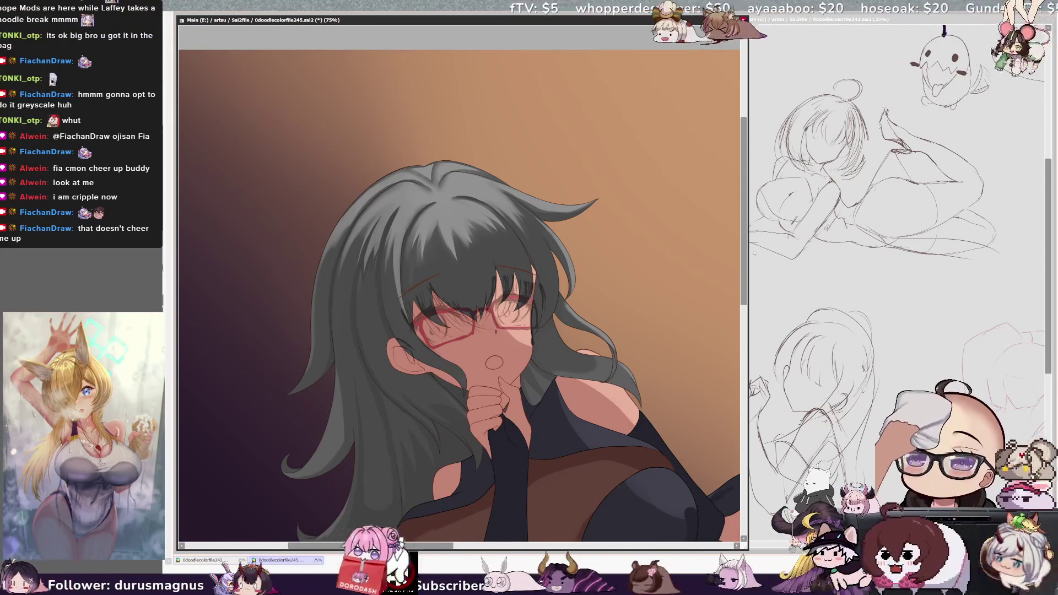
pyautogui.scroll(-4, 733, 281)
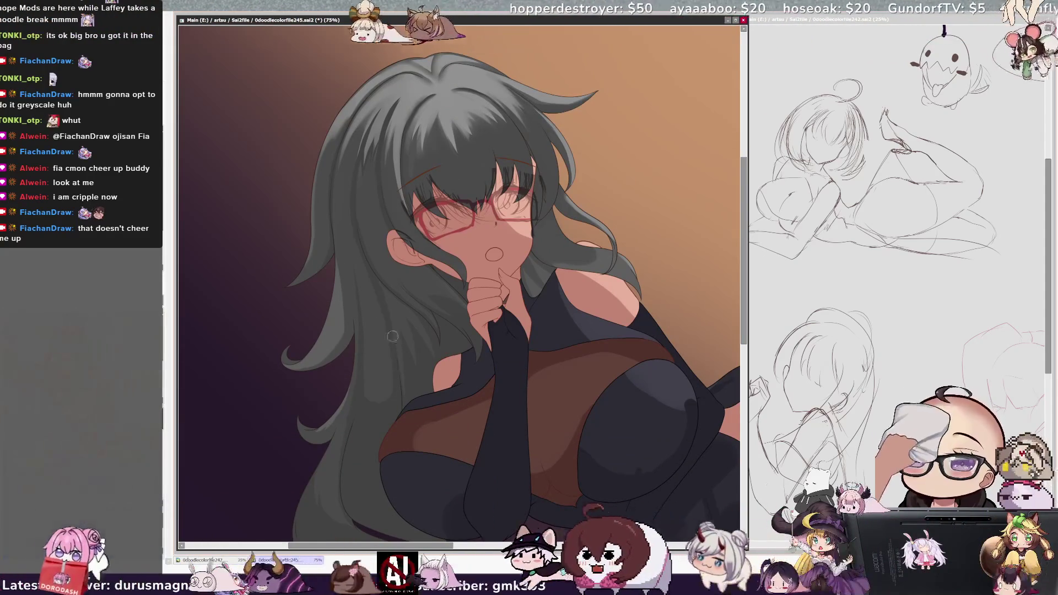
# Step: Paint a soft shadow from the bangs across the eyes and glasses with a smaller brush
pyautogui.press('[')
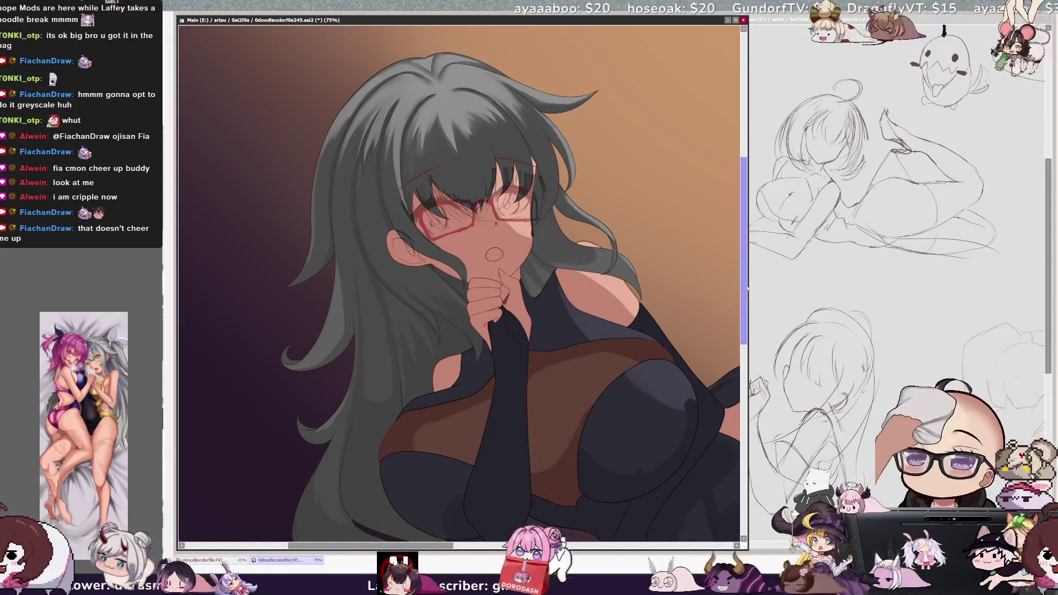
pyautogui.scroll(3, 727, 270)
pyautogui.hscroll(2, 444, 538)
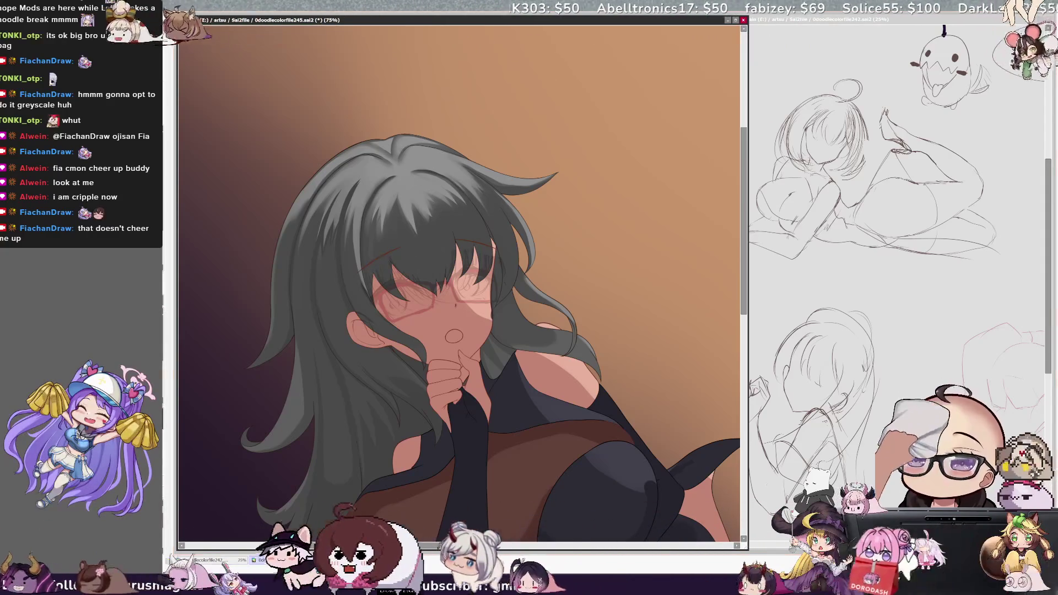
pyautogui.press('[')
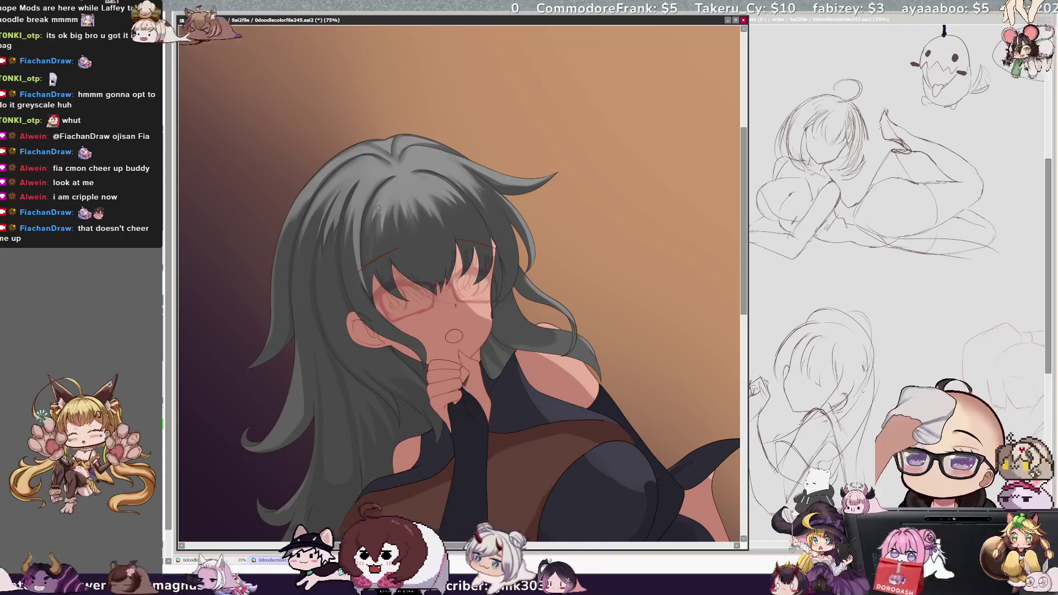
# Step: Refine the hair strokes around the face, then zoom out to 50% to view the whole figure
pyautogui.press('[')
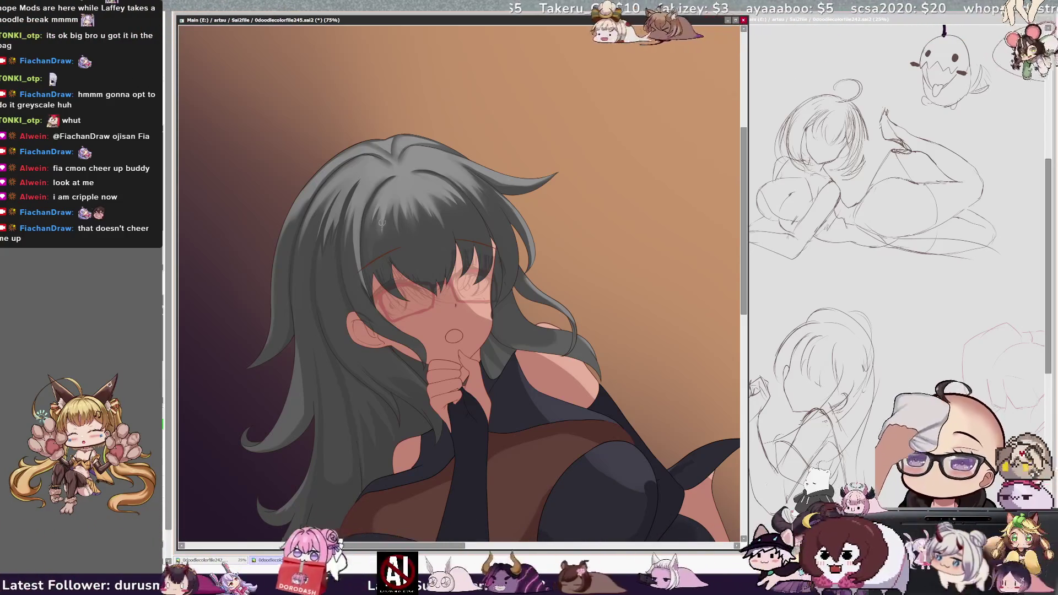
pyautogui.press('[')
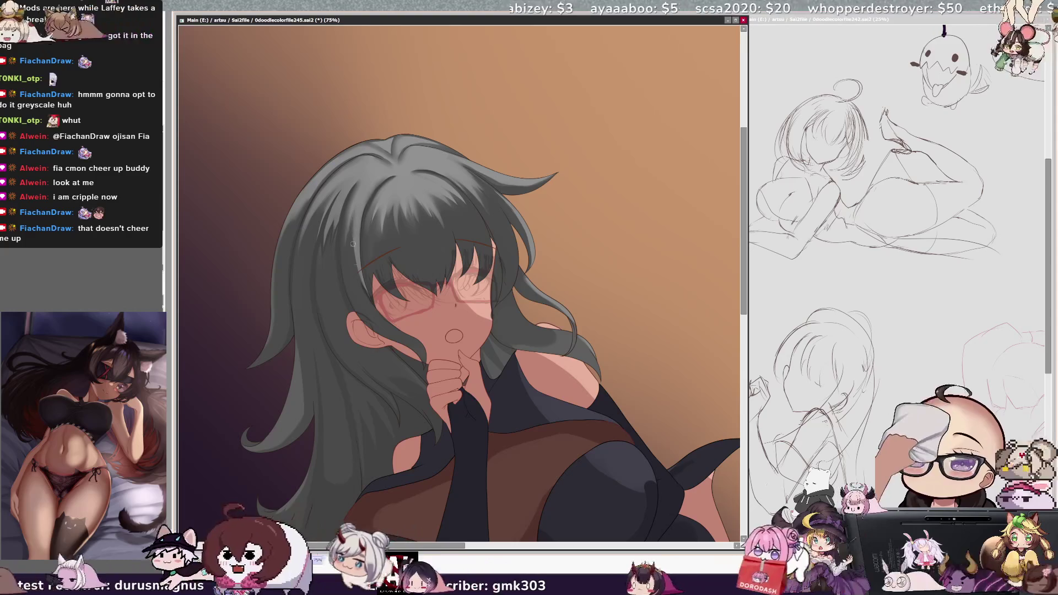
pyautogui.press('[')
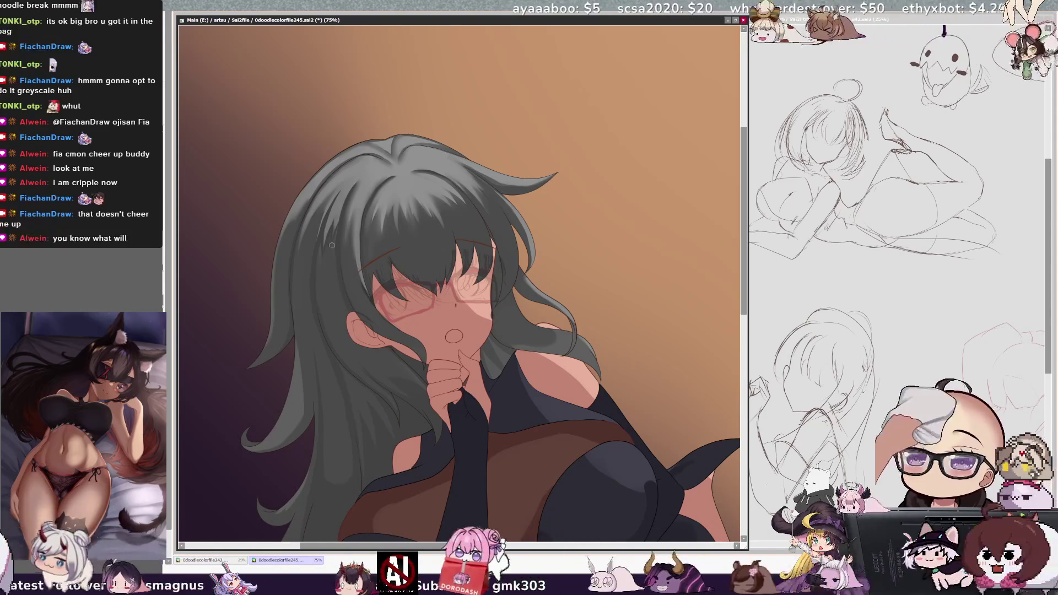
pyautogui.press('[')
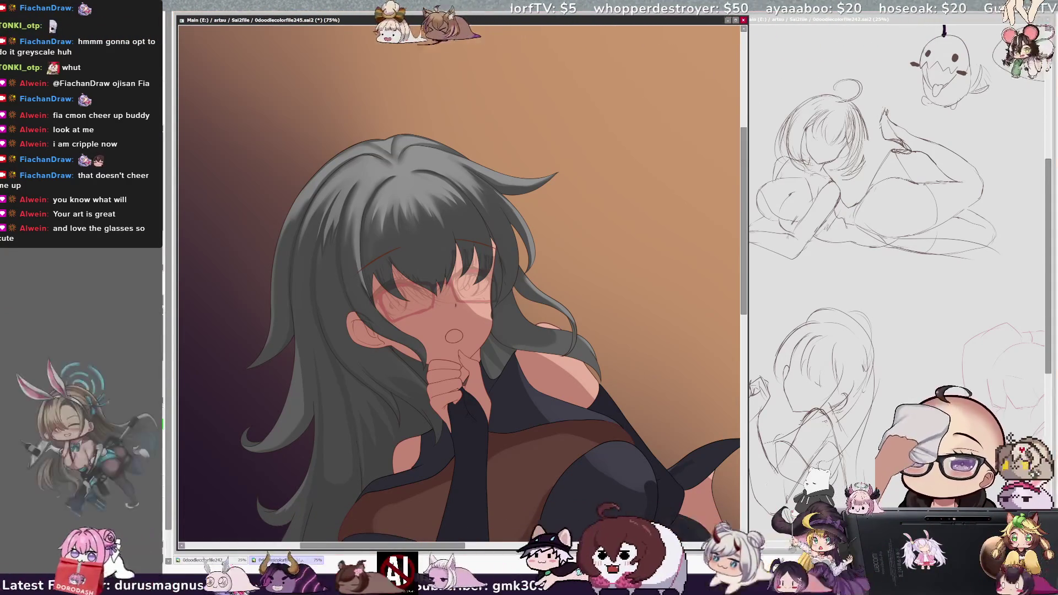
pyautogui.press('-')
pyautogui.moveTo(744, 342); pyautogui.dragTo(744, 340)
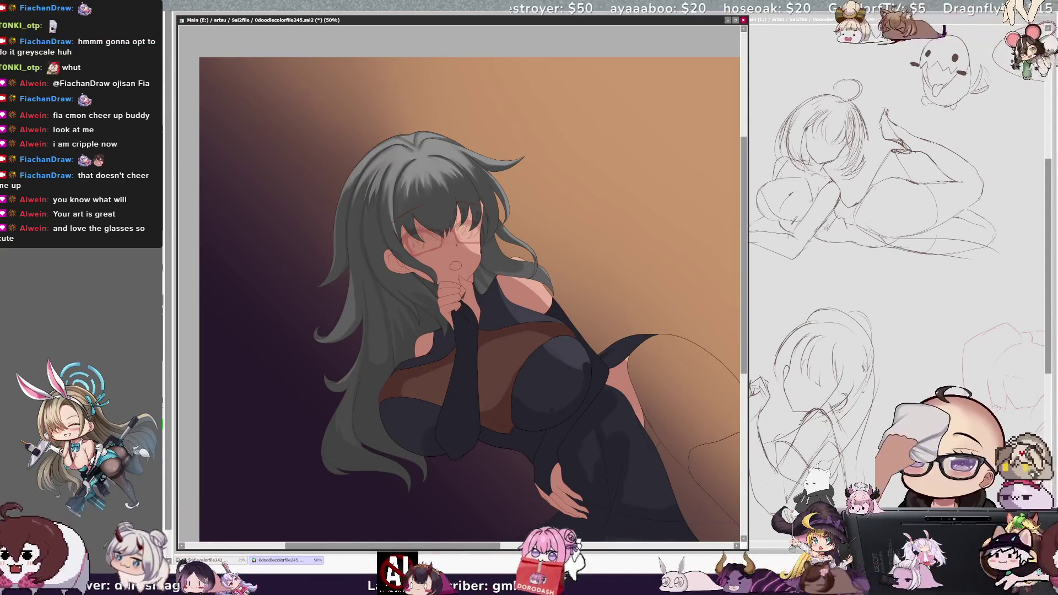
# Step: Check the reference sketch, raise the brush from 40 to about 46, and pick Layer54
pyautogui.click(892, 275)
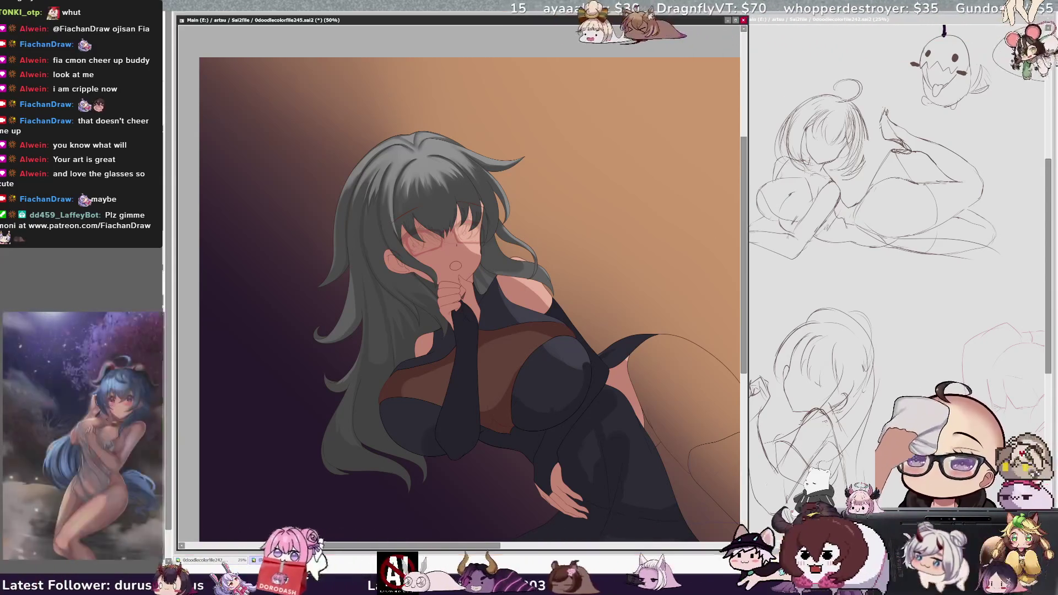
pyautogui.scroll(1, 469, 298)
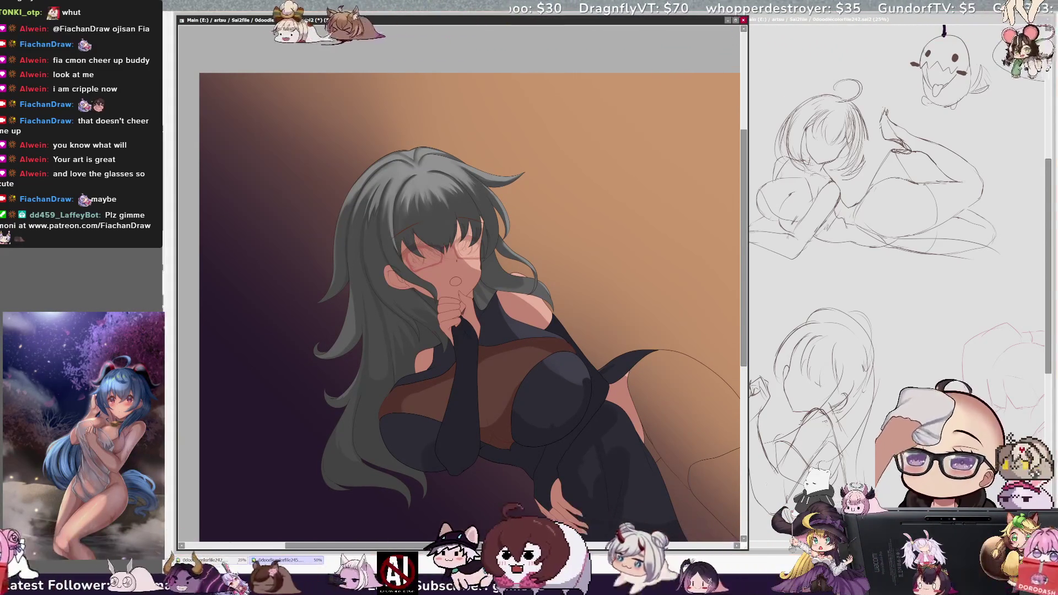
pyautogui.press('[')
pyautogui.press(']')
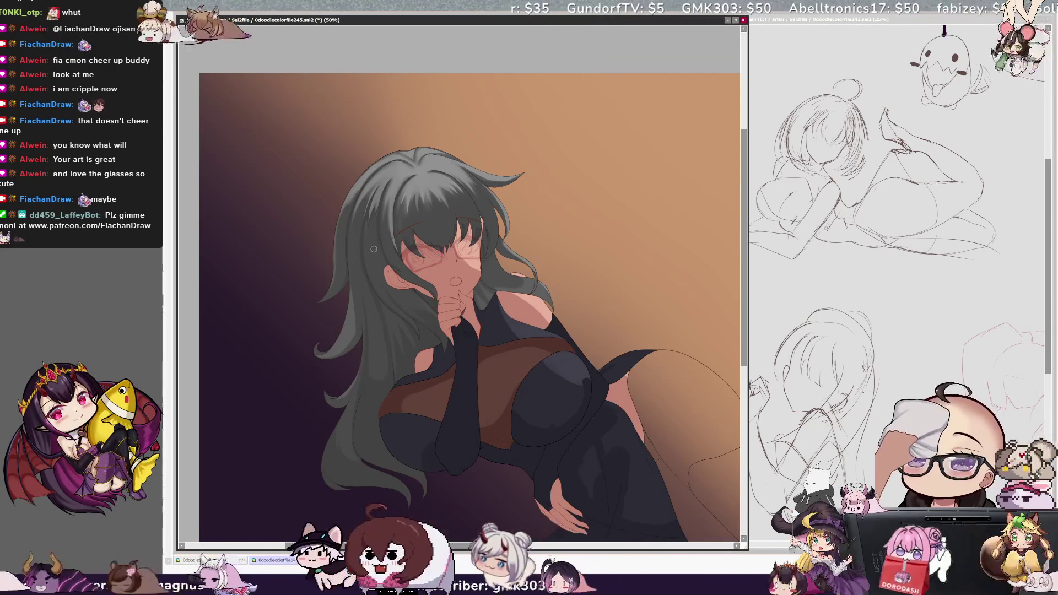
pyautogui.keyDown('ctrl'); pyautogui.keyDown('shift'); pyautogui.click(415, 309); pyautogui.keyUp('shift'); pyautogui.keyUp('ctrl')
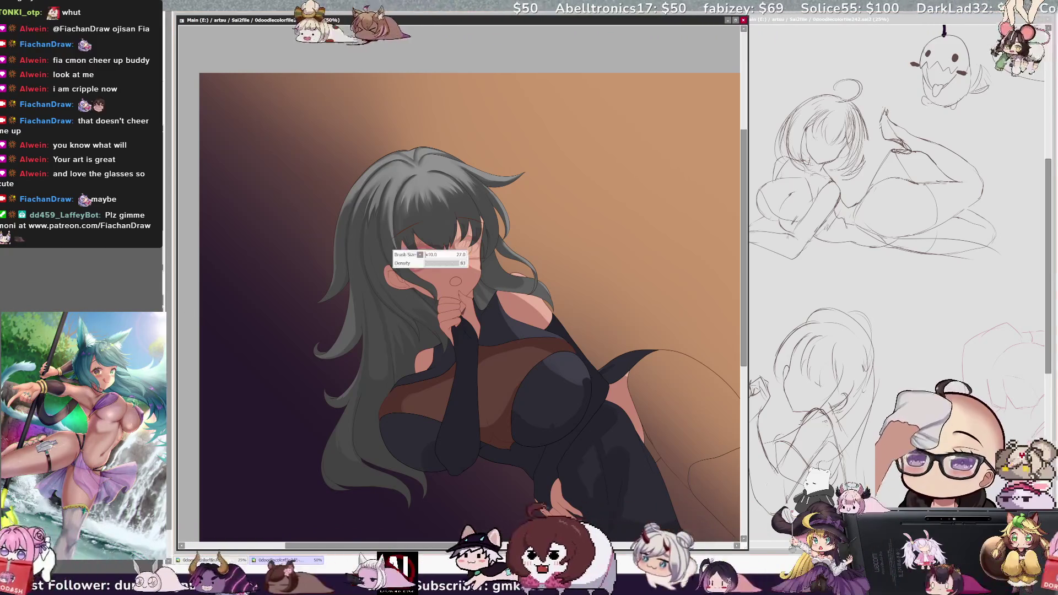
# Step: Pick the layer under the face and fine-tune the brush size and density
pyautogui.keyDown('ctrl'); pyautogui.keyDown('shift'); pyautogui.click(419, 305); pyautogui.keyUp('shift'); pyautogui.keyUp('ctrl')
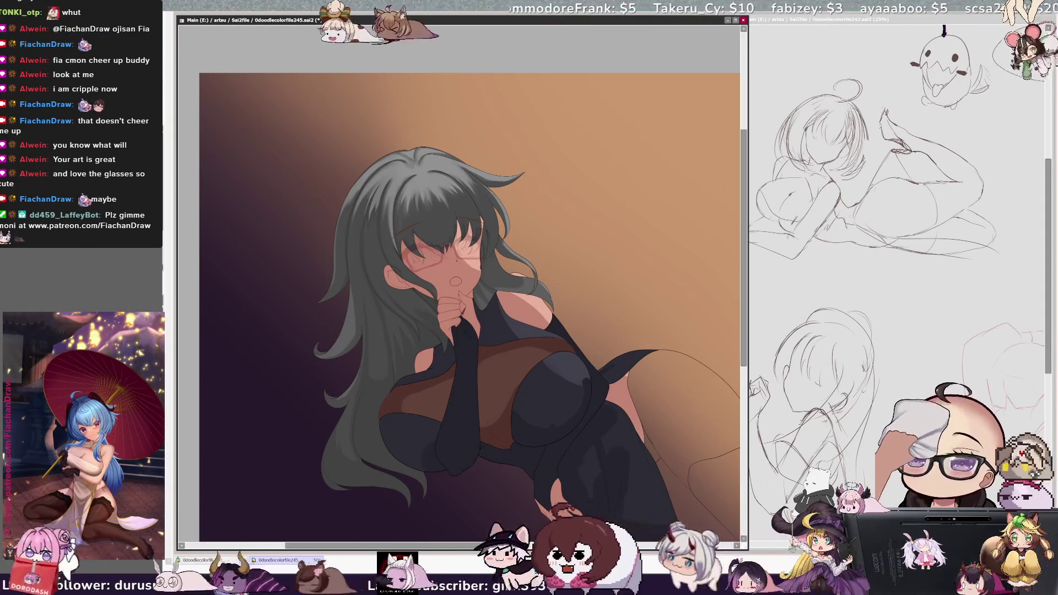
pyautogui.press('[')
pyautogui.press(']')
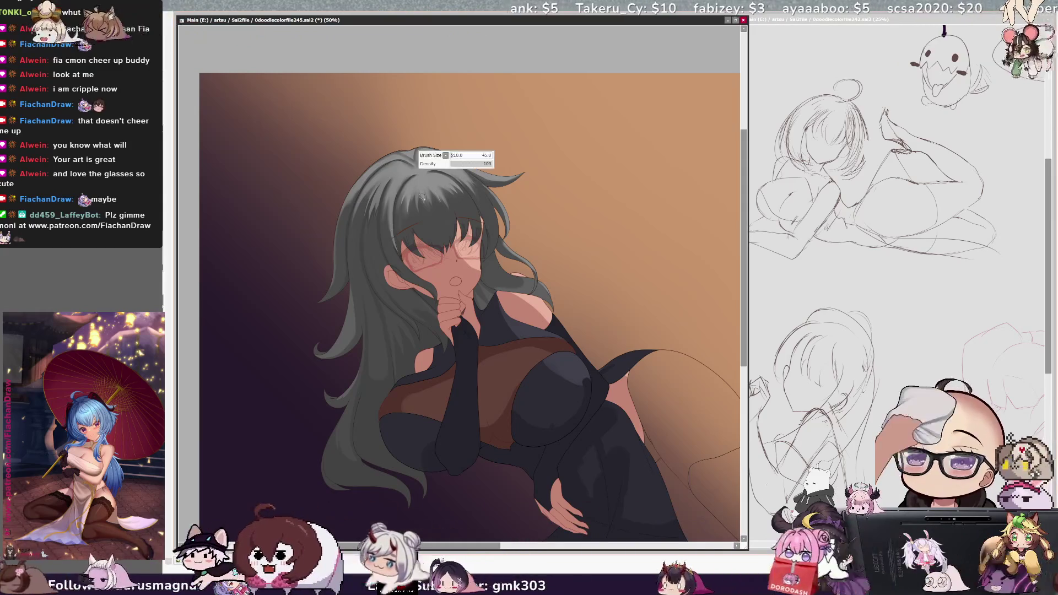
pyautogui.press('[')
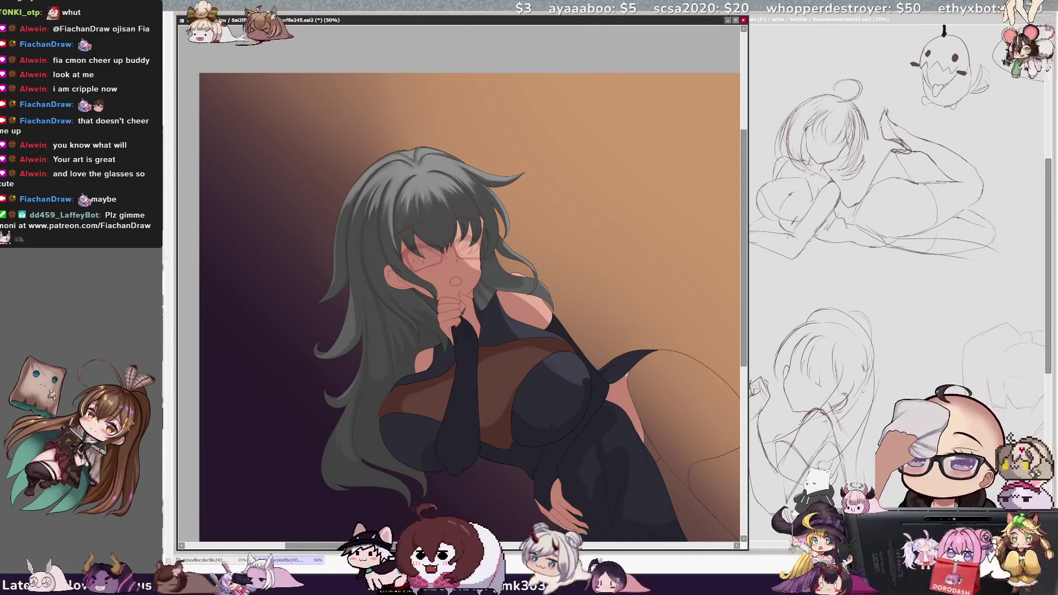
# Step: Magic-wand the face and hand skin, deselect it, and zoom in to 75%
pyautogui.click(473, 257)
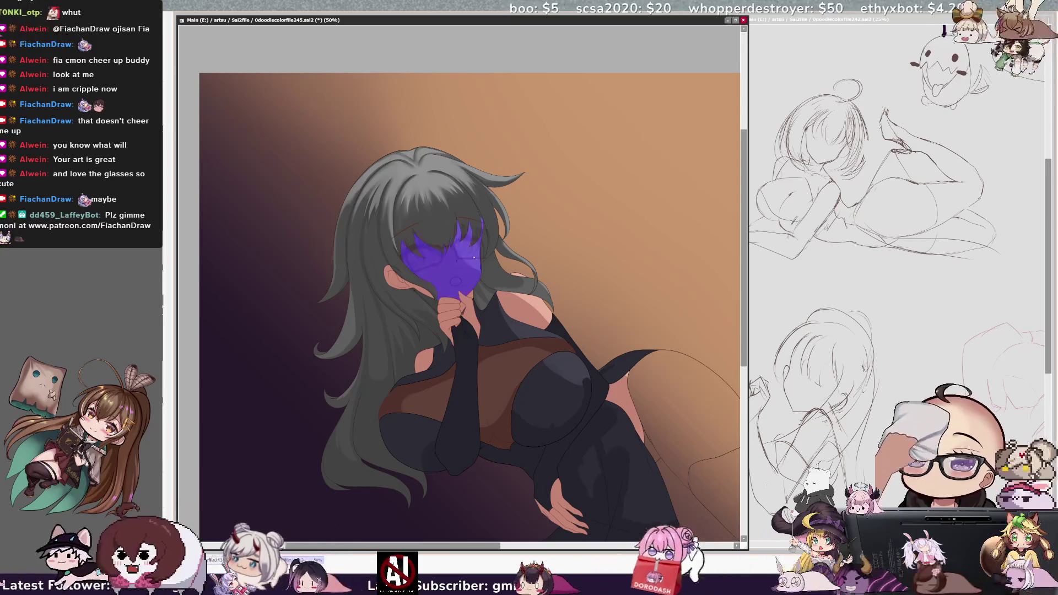
pyautogui.press('b')
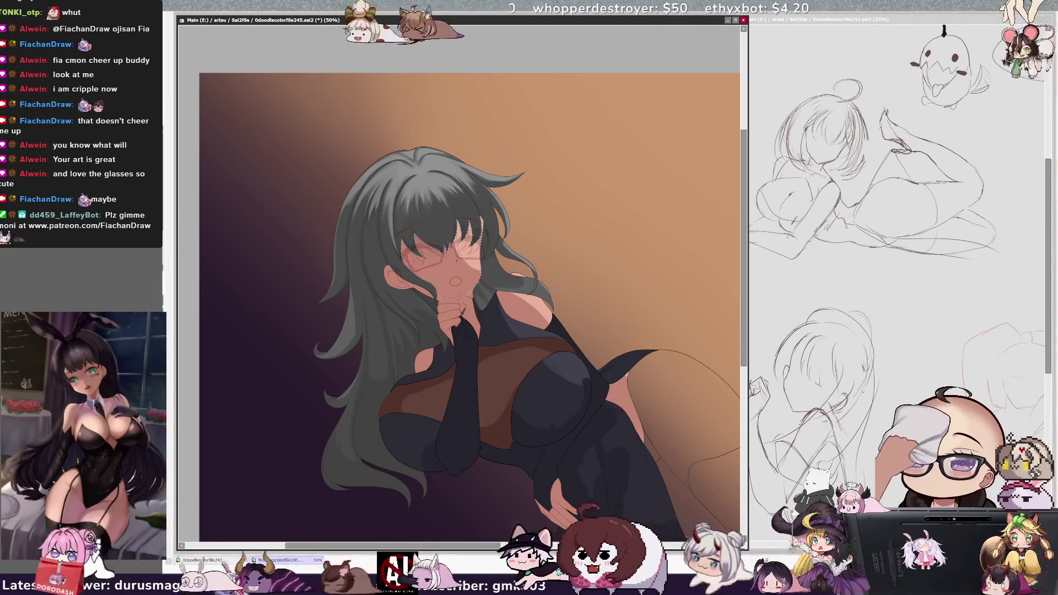
pyautogui.hotkey('ctrl', 'd')
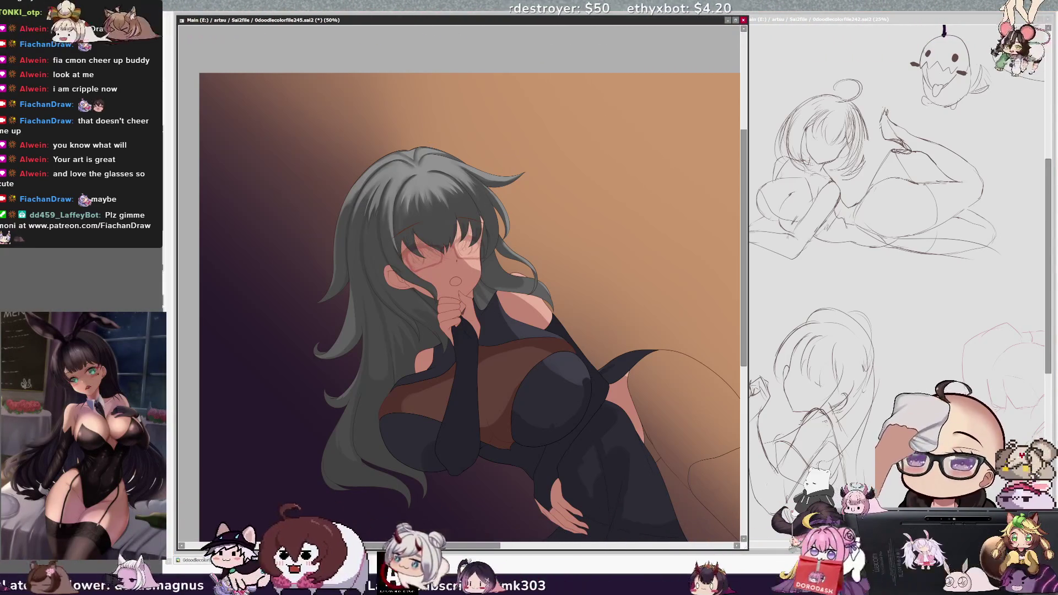
pyautogui.hotkey('ctrl', '+')
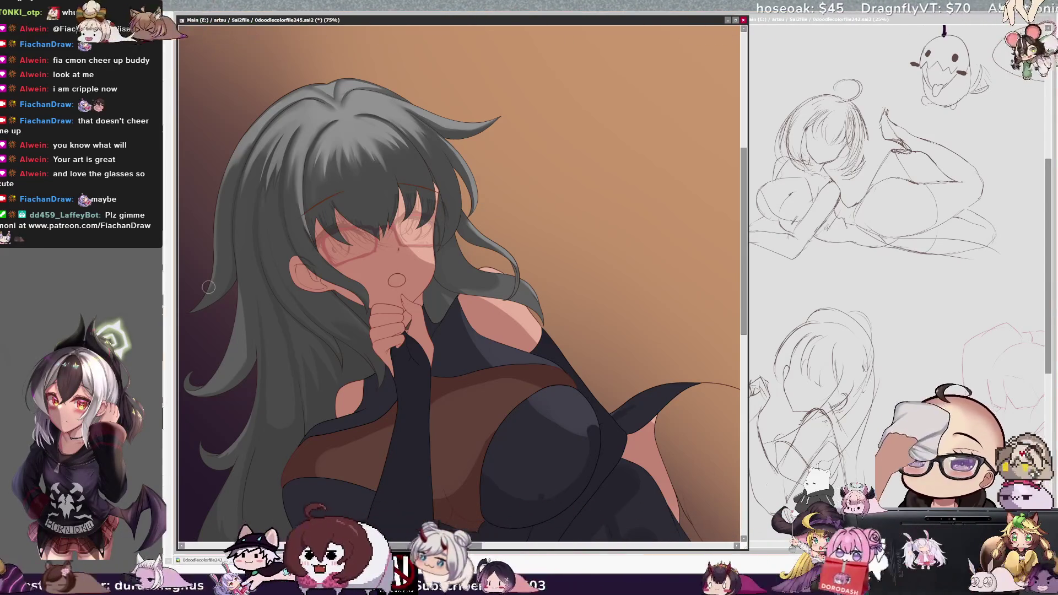
# Step: Zoom to 100% on the face, resize the brush for the hair, then zoom to 200%
pyautogui.rightClick(311, 231)
pyautogui.scroll(1, 198, 157)
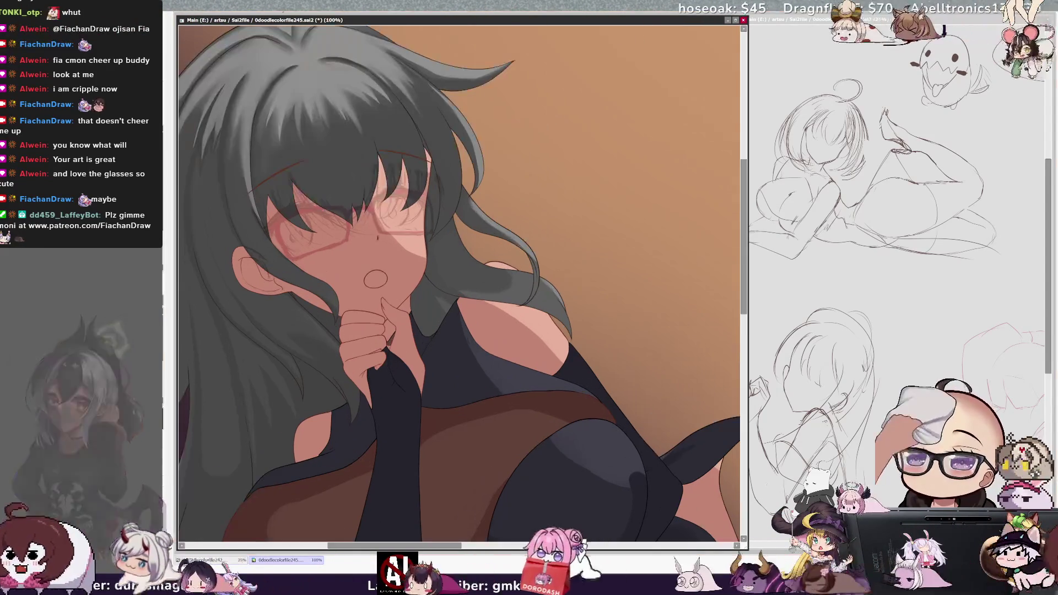
pyautogui.scroll(1, 198, 157)
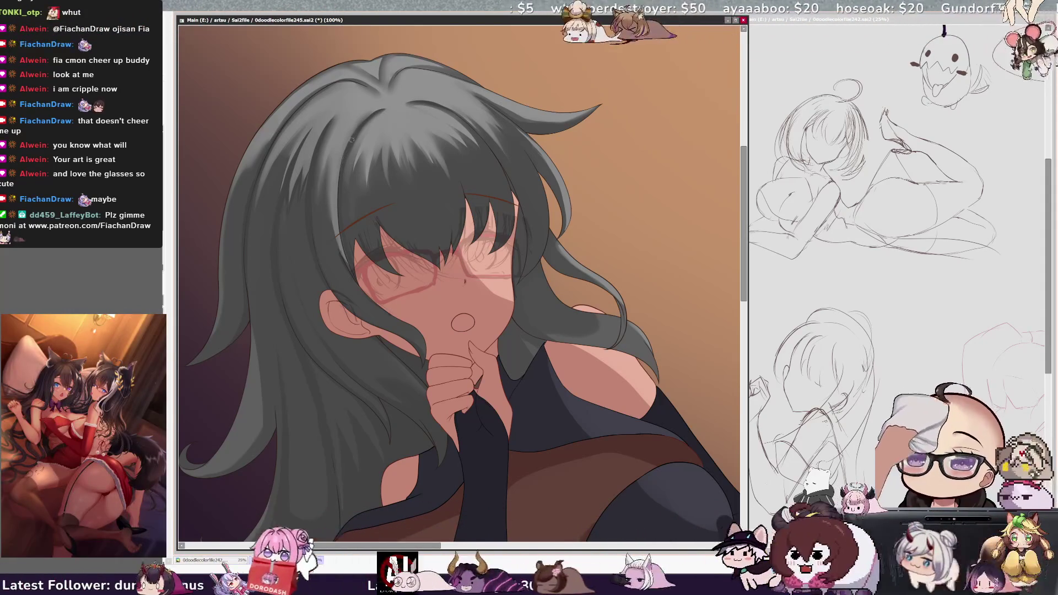
pyautogui.press('[')
pyautogui.press('[')
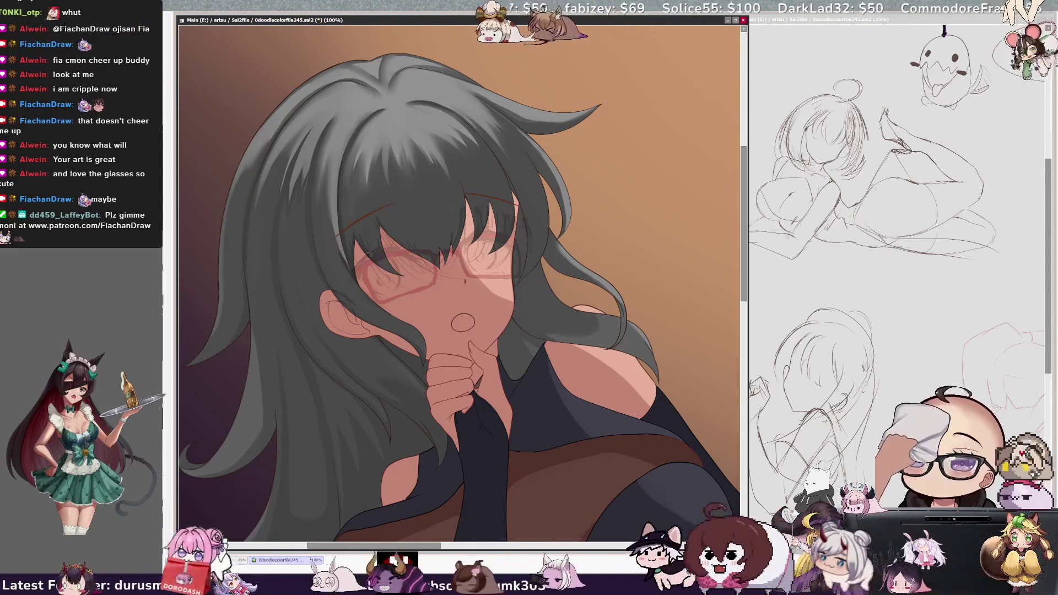
pyautogui.hotkey('ctrl', '+')
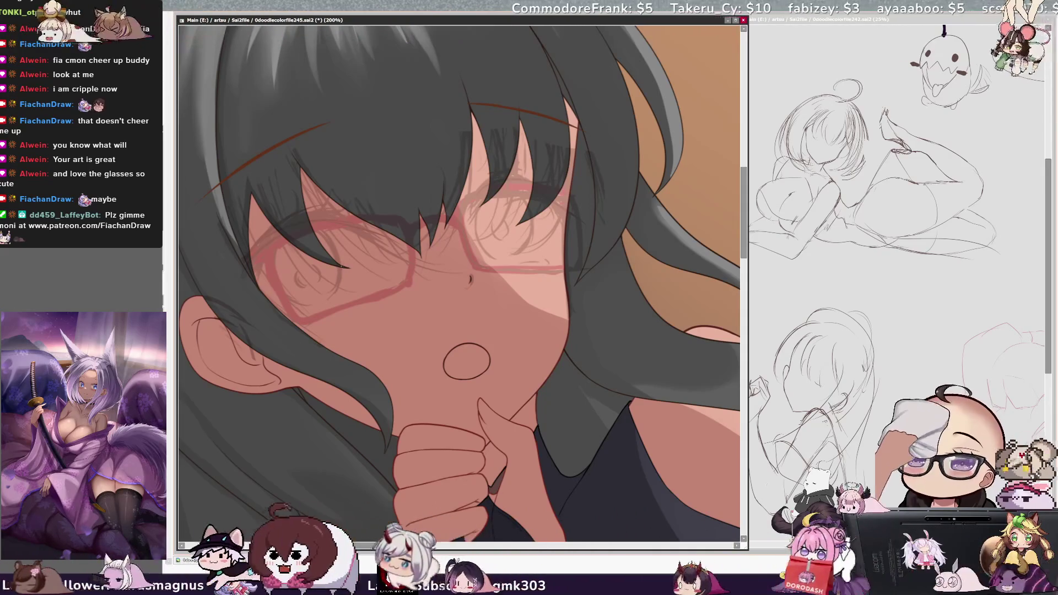
# Step: Set the brush to size 50 and zoom out to 150% to show the whole face
pyautogui.press('[')
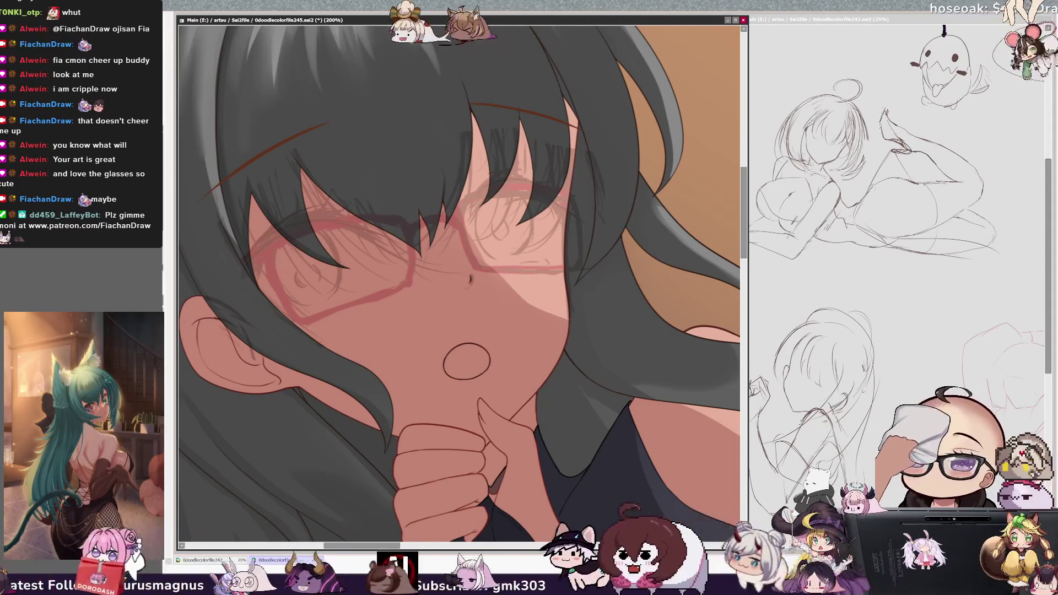
pyautogui.press('-')
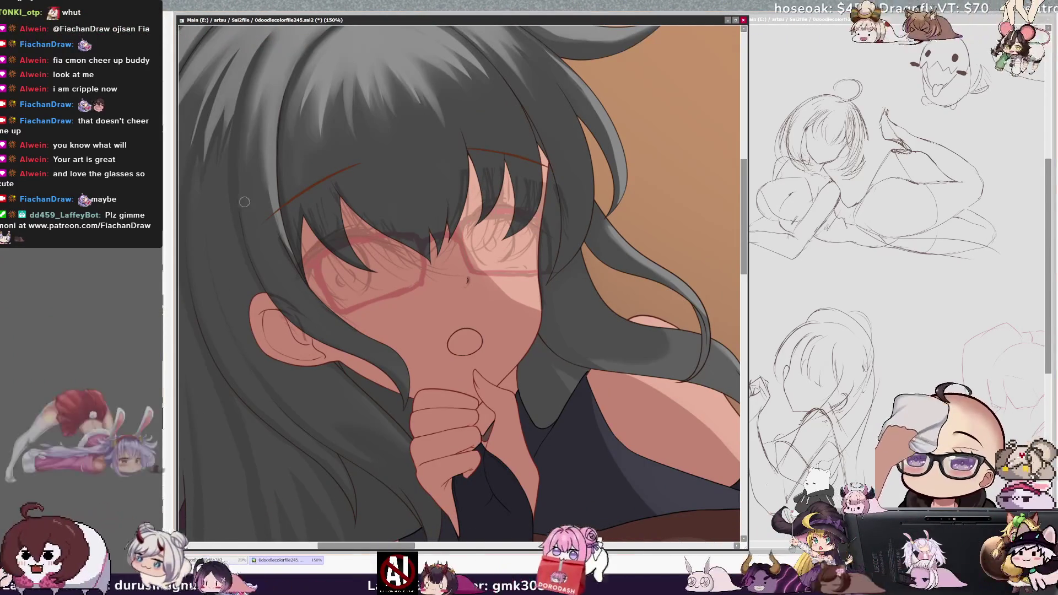
# Step: Select Layer54, paint around the face at brush sizes 22, 33 and 14, then pan toward the shoulder
pyautogui.press('[')
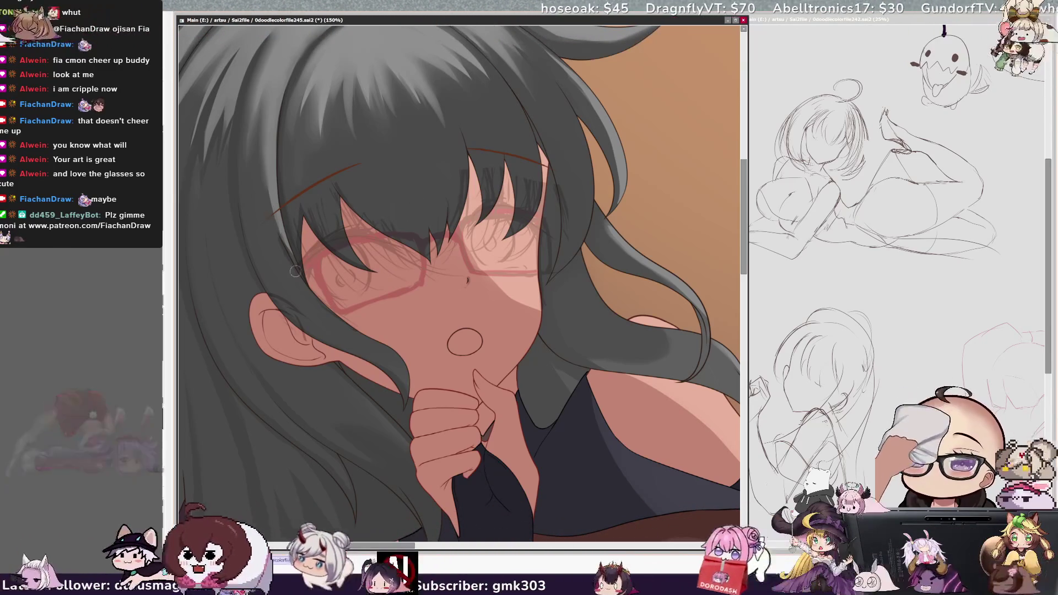
pyautogui.keyDown('ctrl'); pyautogui.keyDown('shift'); pyautogui.click(281, 209); pyautogui.keyUp('shift'); pyautogui.keyUp('ctrl')
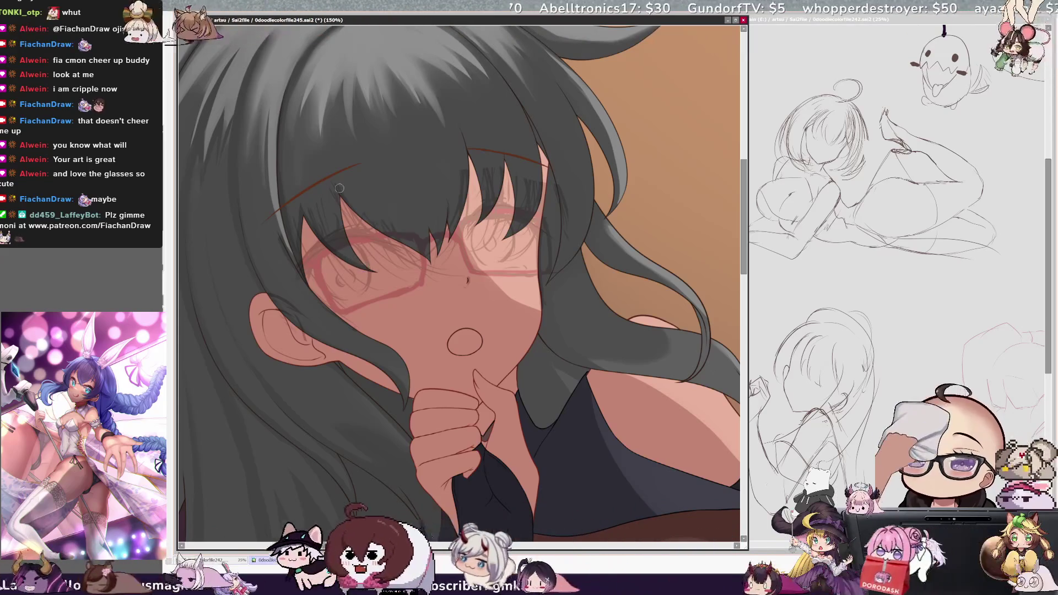
pyautogui.press('[')
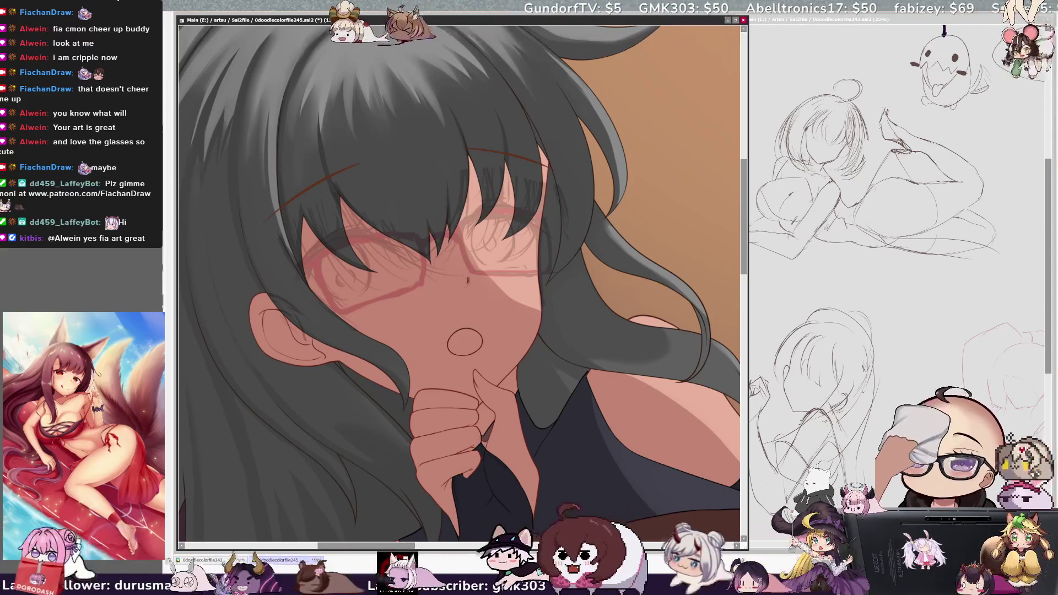
pyautogui.press(']')
pyautogui.press('[')
pyautogui.press('[')
pyautogui.press('[')
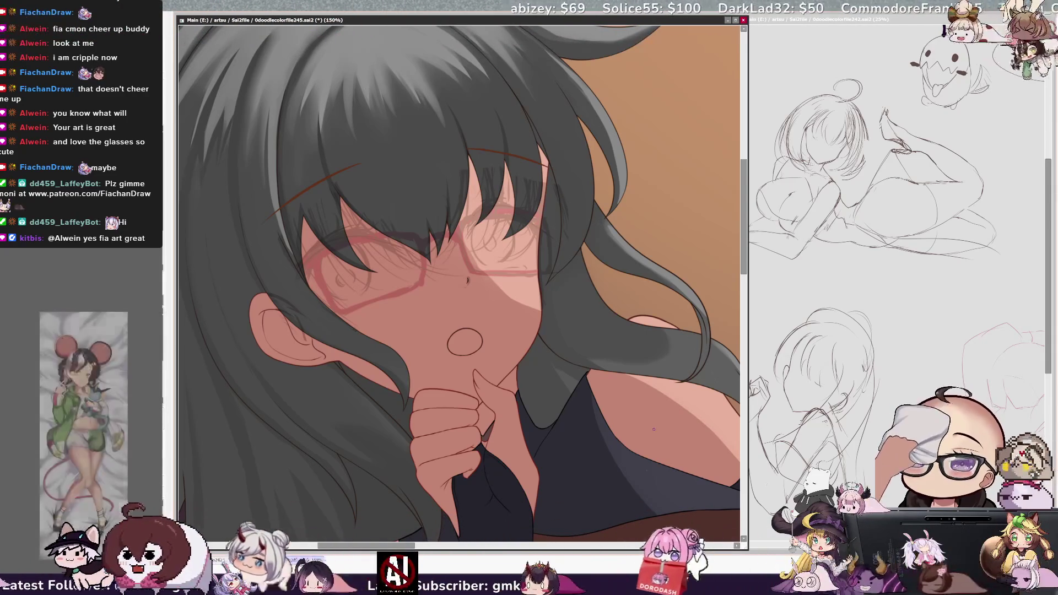
pyautogui.moveTo(711, 306); pyautogui.dragTo(623, 306)
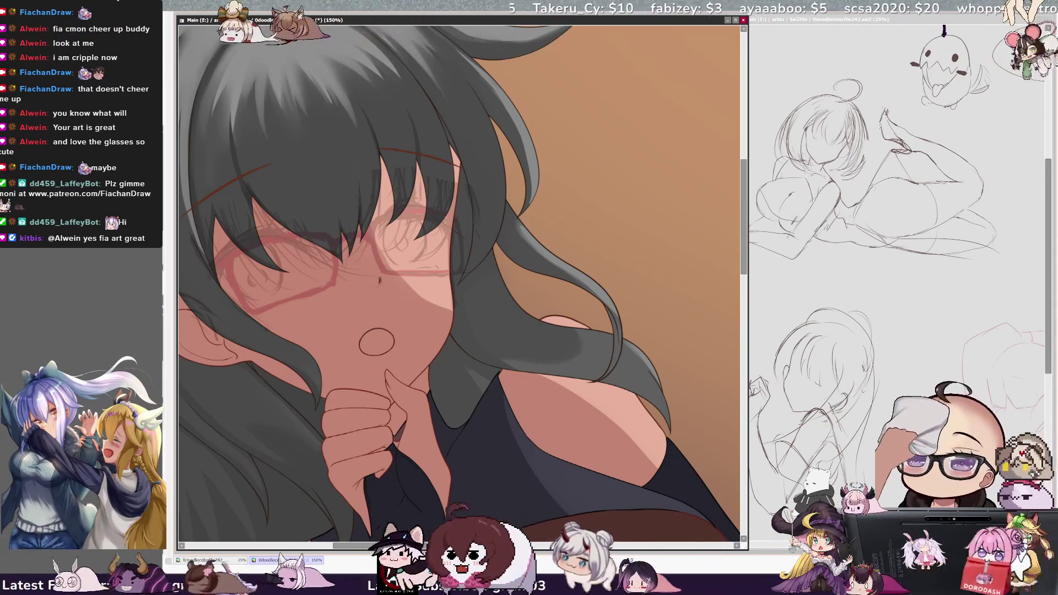
# Step: Check the brush size, then zoom out from 150% to 75% to show head, hair and upper body
pyautogui.press('[')
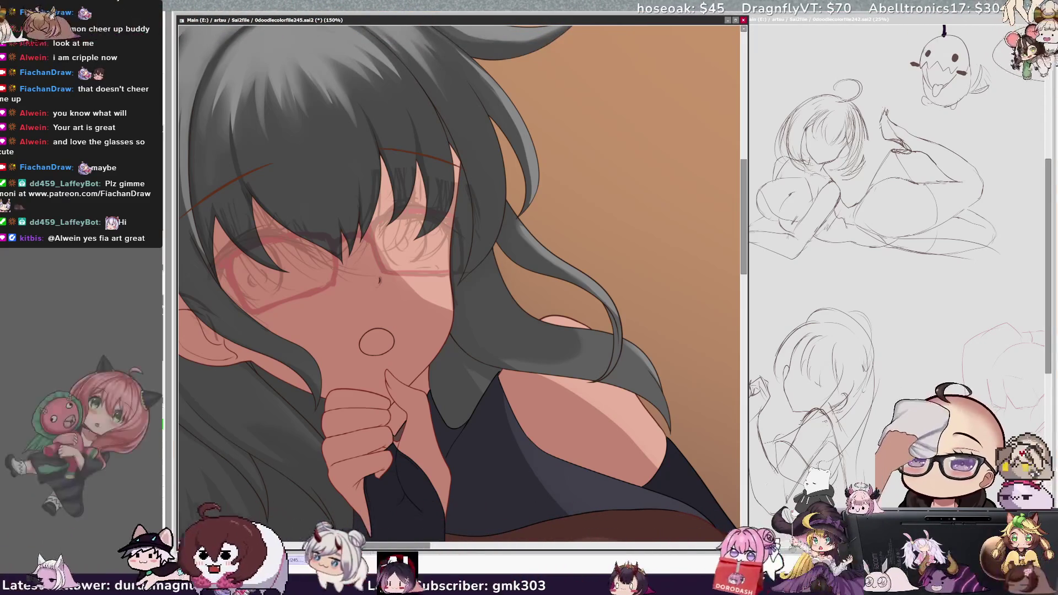
pyautogui.press('-')
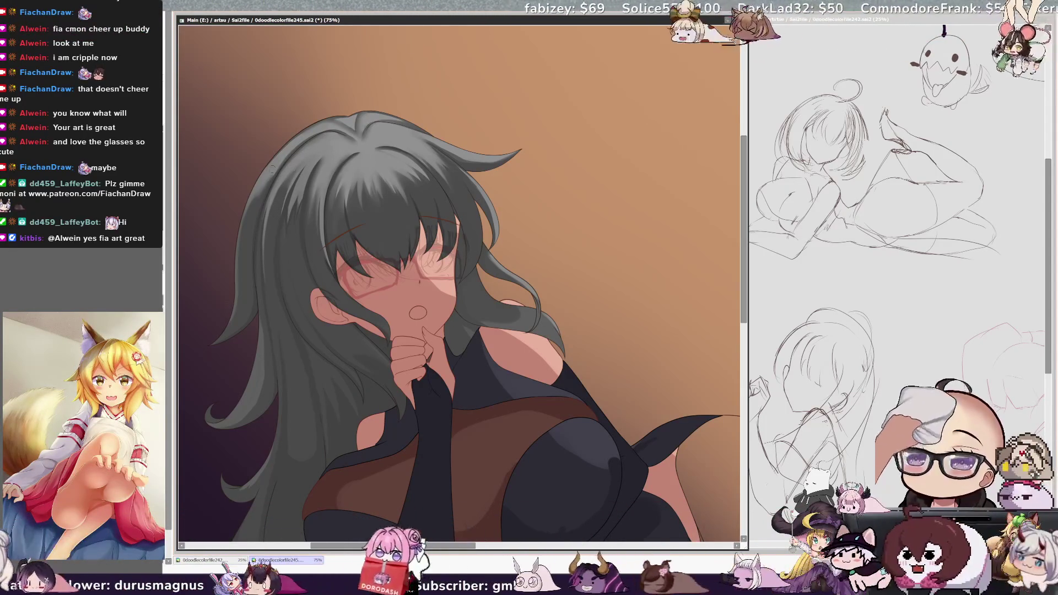
# Step: Reset the tilted canvas view upright, zoomed out to the whole painting, and save the .sai2 file
pyautogui.press('End')
pyautogui.press('End')
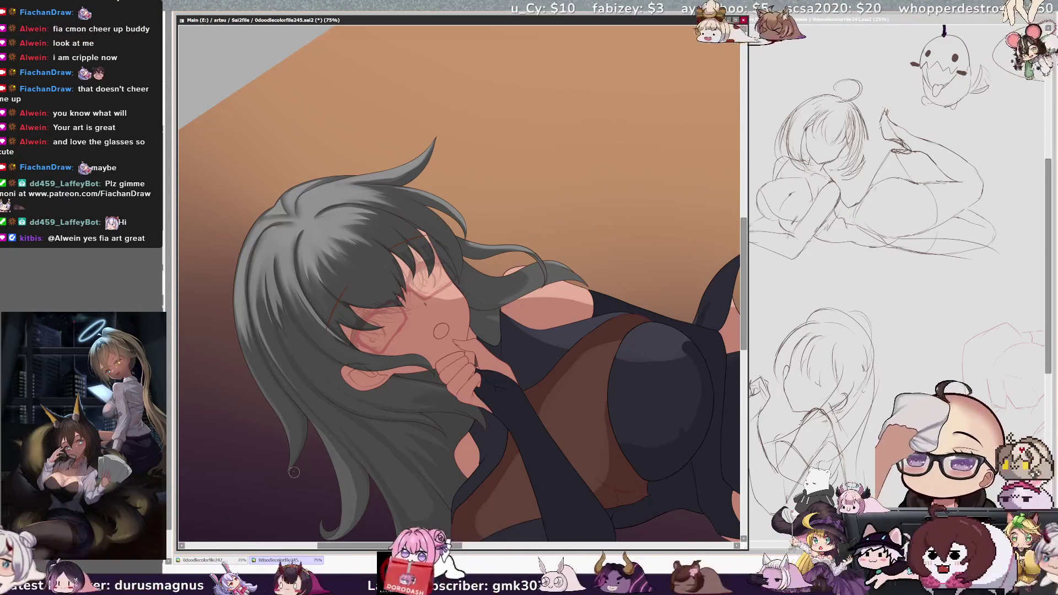
pyautogui.press('pagedown')
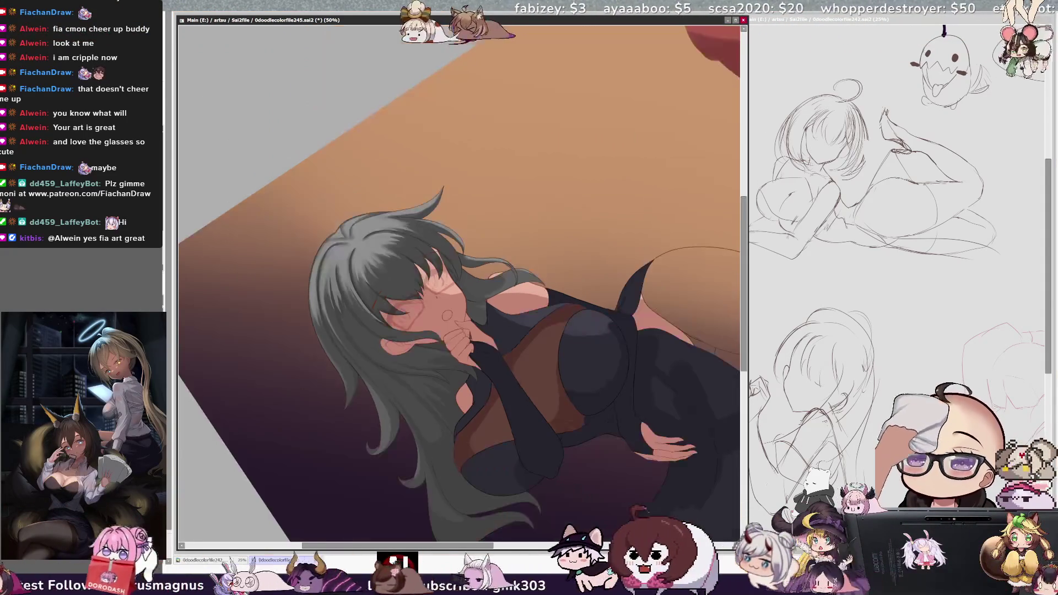
pyautogui.press('Home')
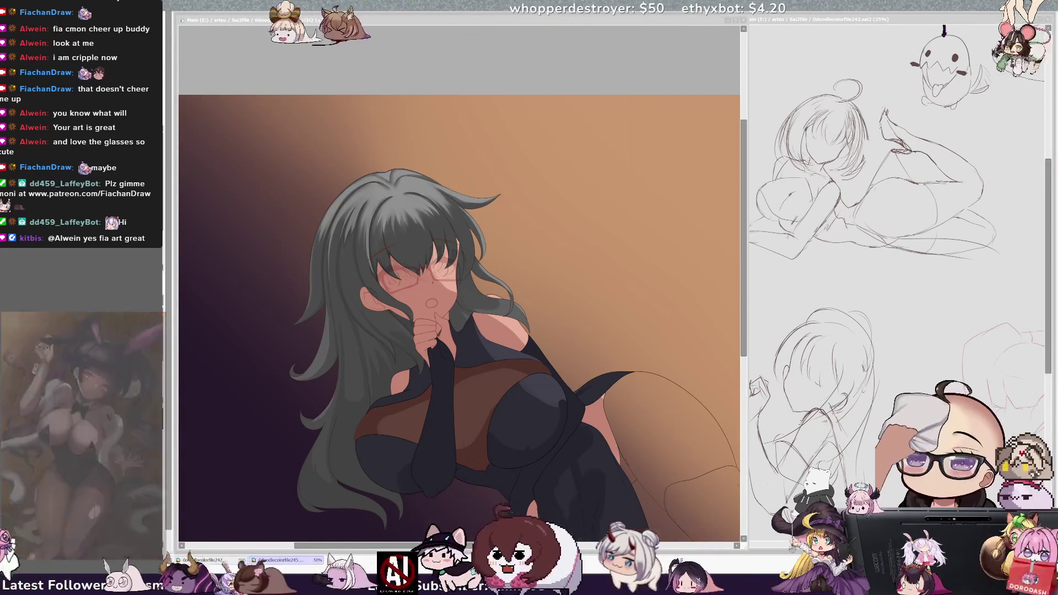
pyautogui.hotkey('ctrl', 's')
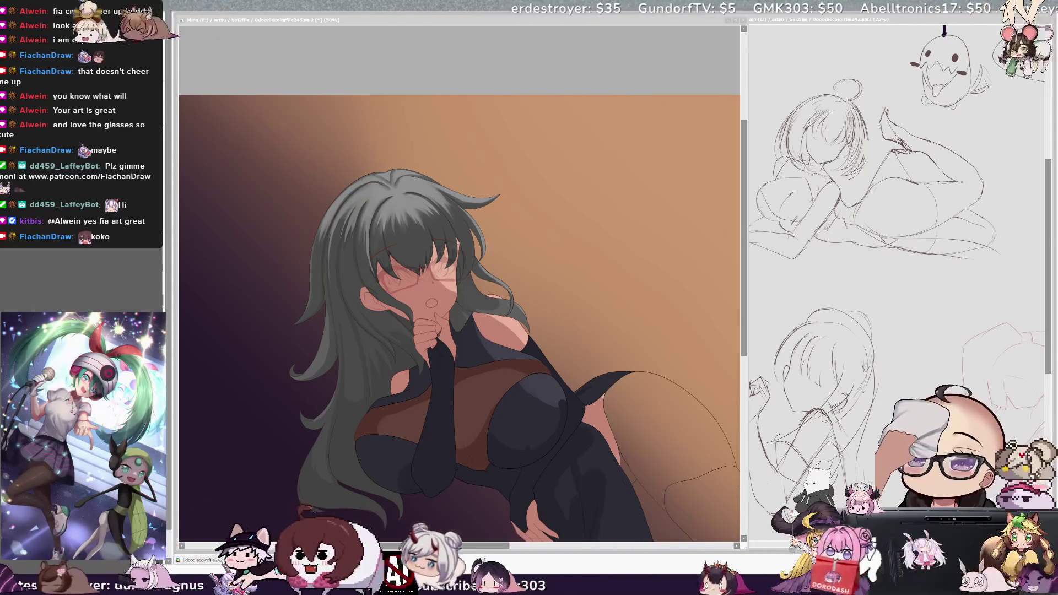
# Step: Recolour the girl's long hair from grey to a warm orange-red, darker toward the ends
pyautogui.click(696, 275)
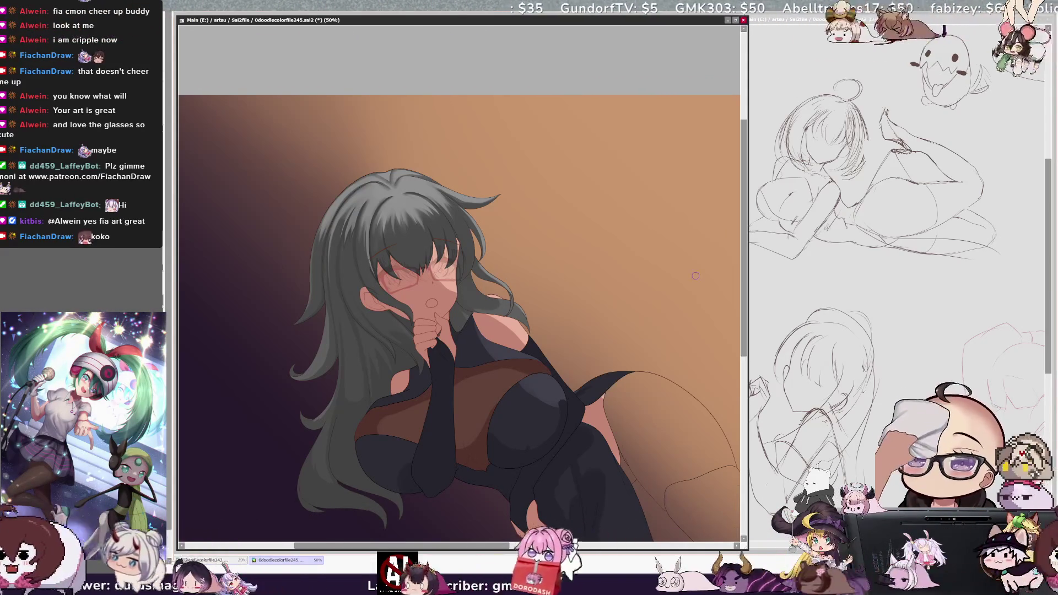
pyautogui.moveTo(503, 531); pyautogui.dragTo(491, 531)
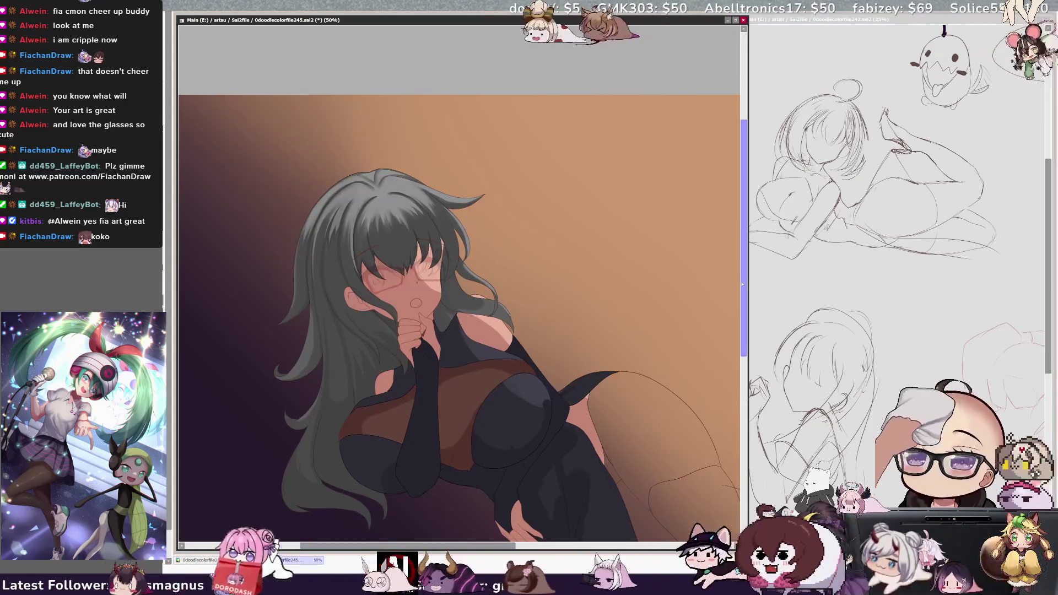
pyautogui.moveTo(444, 285); pyautogui.dragTo(428, 254)
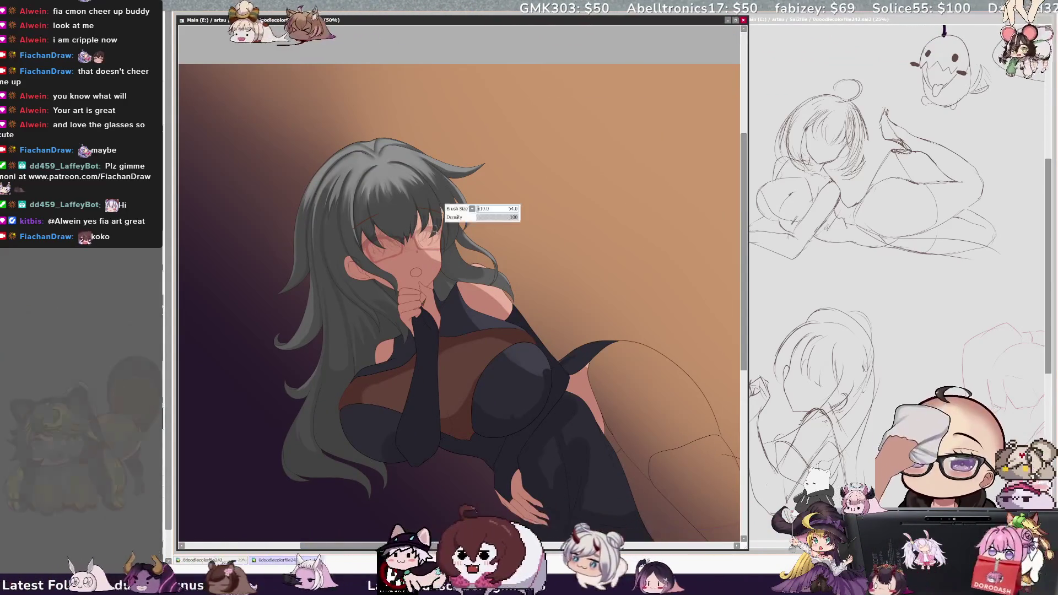
pyautogui.hotkey('ctrl', 'z')
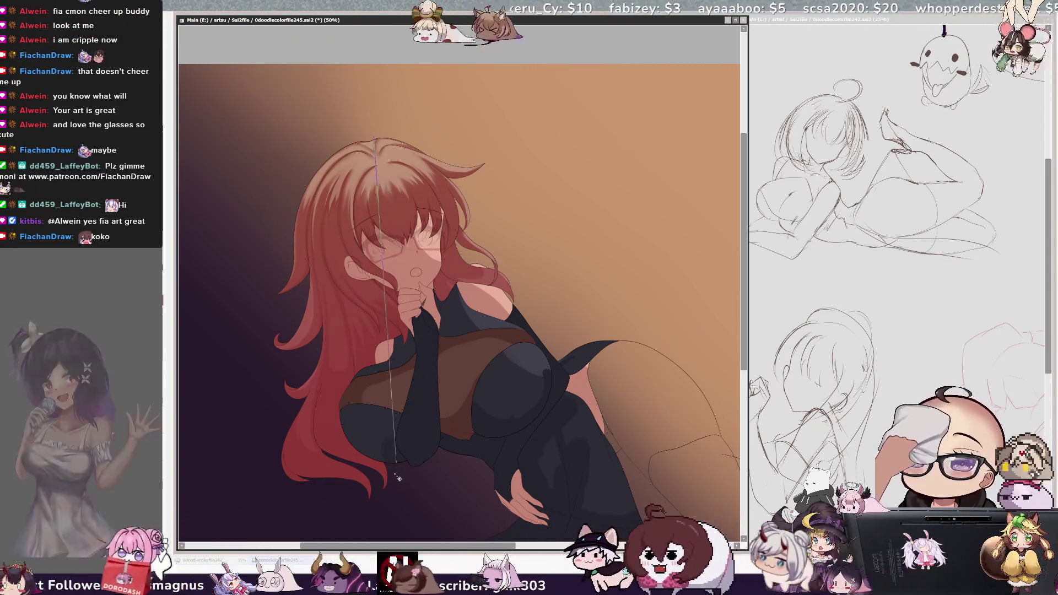
# Step: Reposition both ends of the ruler guide, compare red and grey hair, and keep the grey
pyautogui.moveTo(432, 367); pyautogui.dragTo(413, 373)
pyautogui.moveTo(373, 136); pyautogui.dragTo(393, 108)
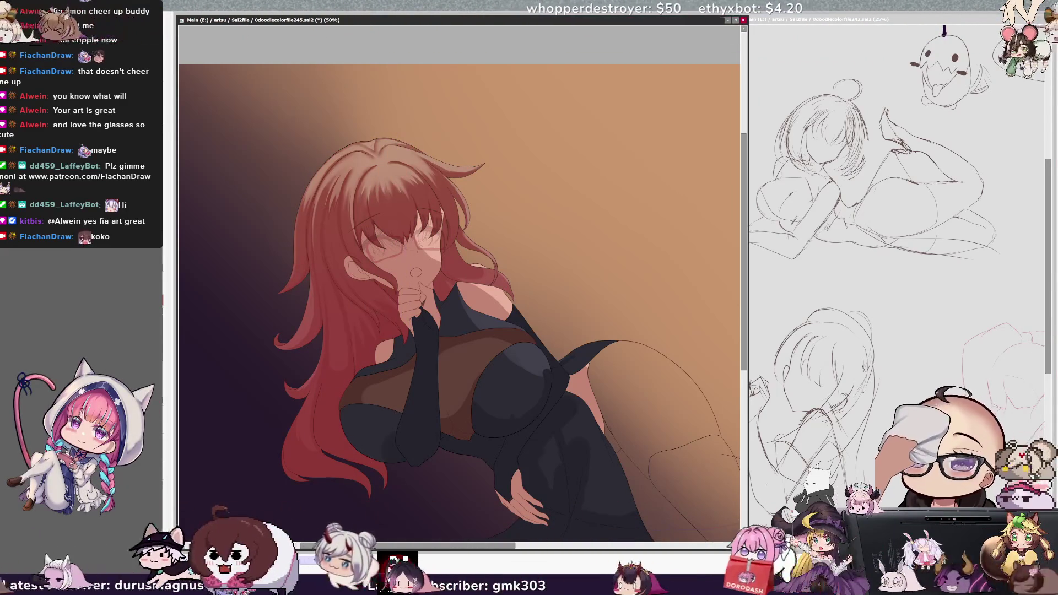
pyautogui.hotkey('ctrl', 'z')
pyautogui.hotkey('ctrl', 'y')
pyautogui.hotkey('ctrl', 'z')
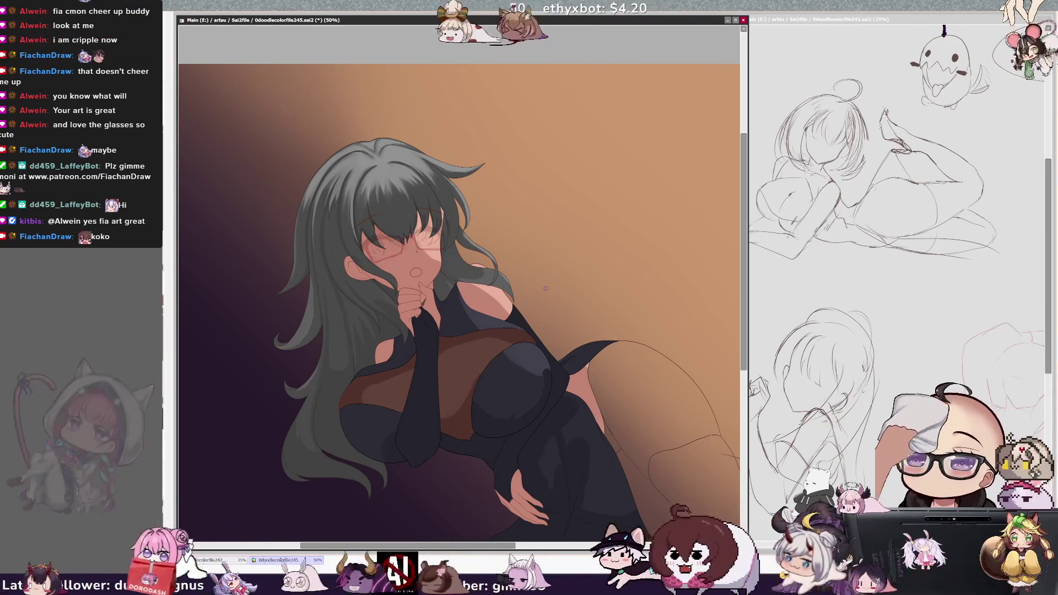
# Step: Set the brush size to 44 and select the hair's layer, Layer54, from the canvas
pyautogui.moveTo(438, 285); pyautogui.dragTo(379, 187)
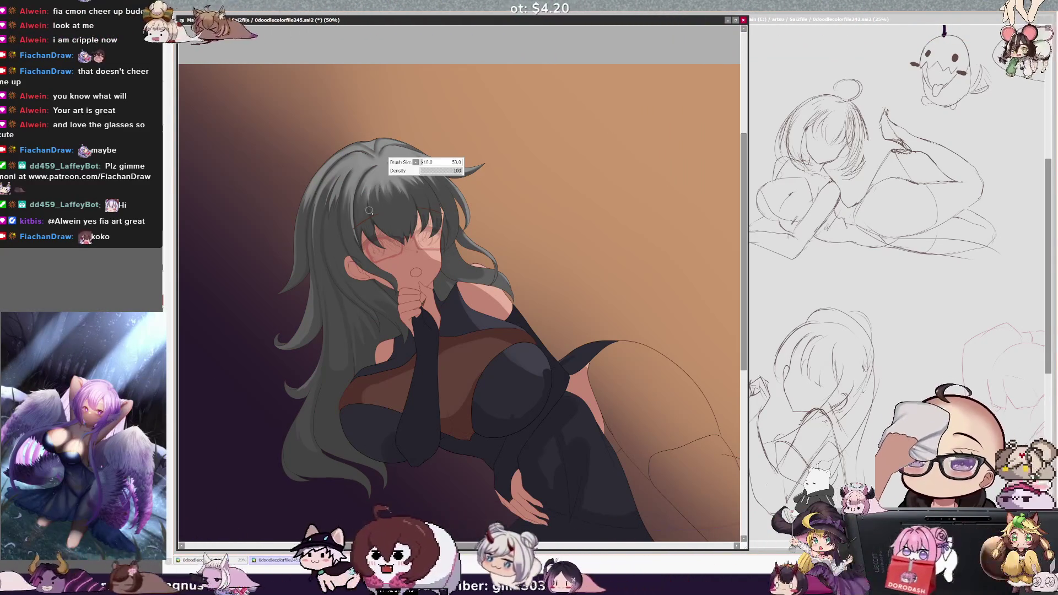
pyautogui.keyDown('ctrl'); pyautogui.keyDown('shift'); pyautogui.click(371, 199); pyautogui.keyUp('shift'); pyautogui.keyUp('ctrl')
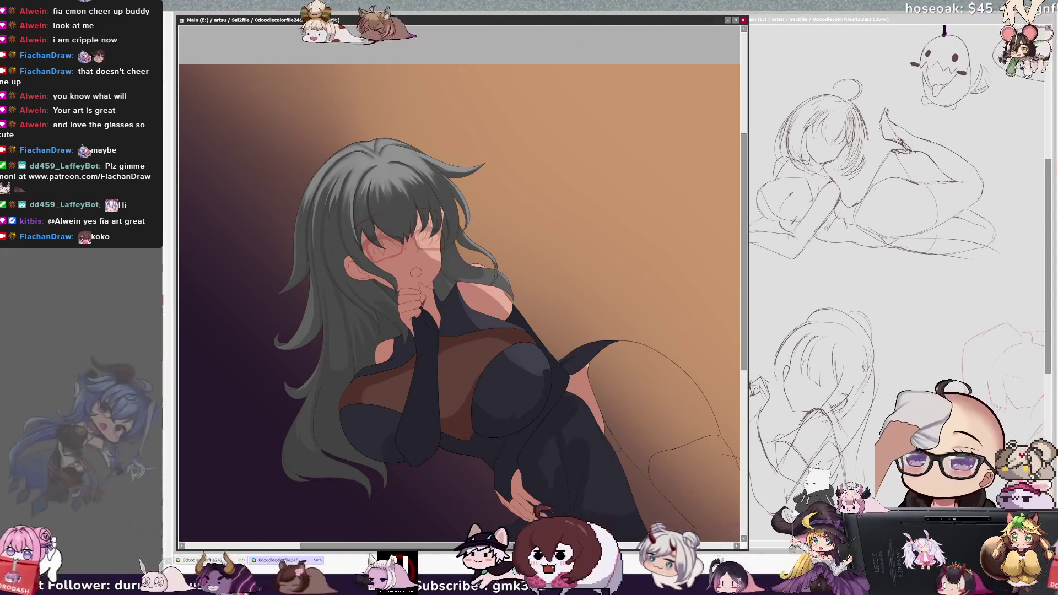
pyautogui.keyDown('ctrl'); pyautogui.keyDown('shift'); pyautogui.click(297, 190); pyautogui.keyUp('shift'); pyautogui.keyUp('ctrl')
pyautogui.keyDown('ctrl'); pyautogui.keyDown('shift'); pyautogui.click(372, 171); pyautogui.keyUp('shift'); pyautogui.keyUp('ctrl')
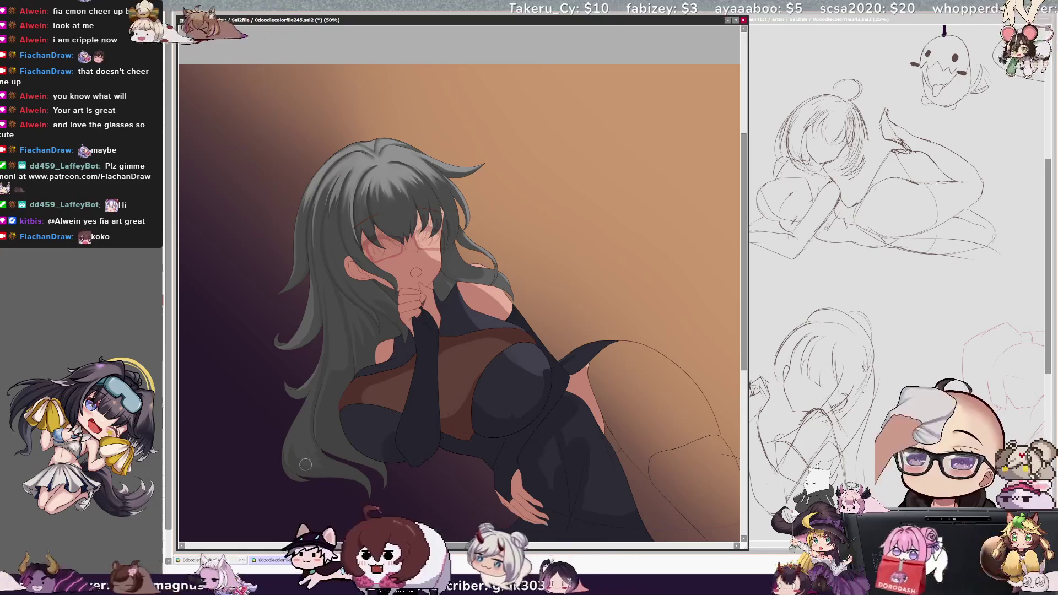
pyautogui.press(']')
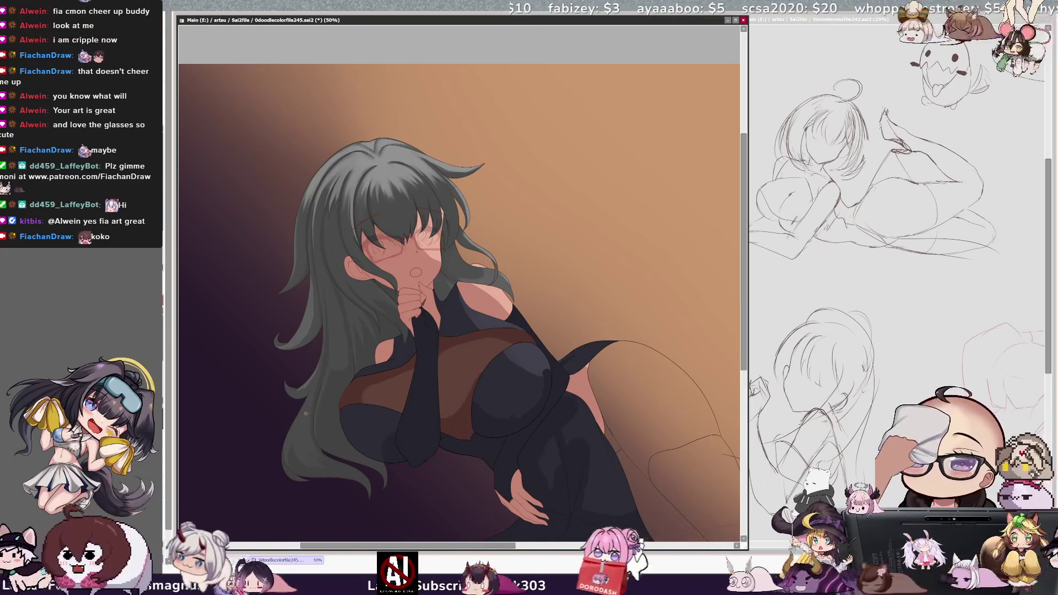
pyautogui.press('[')
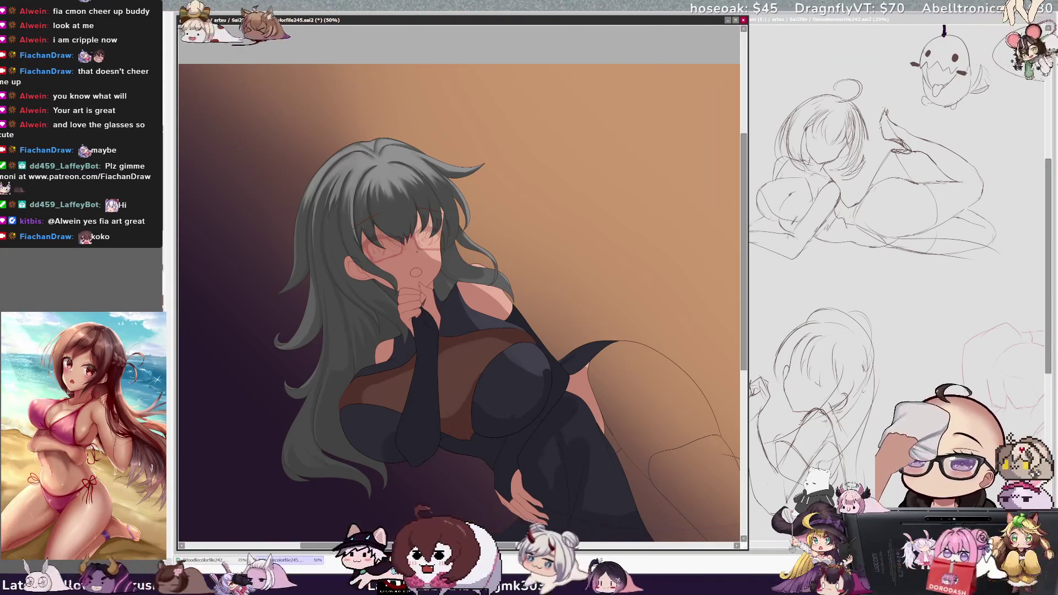
pyautogui.moveTo(416, 547); pyautogui.dragTo(419, 548)
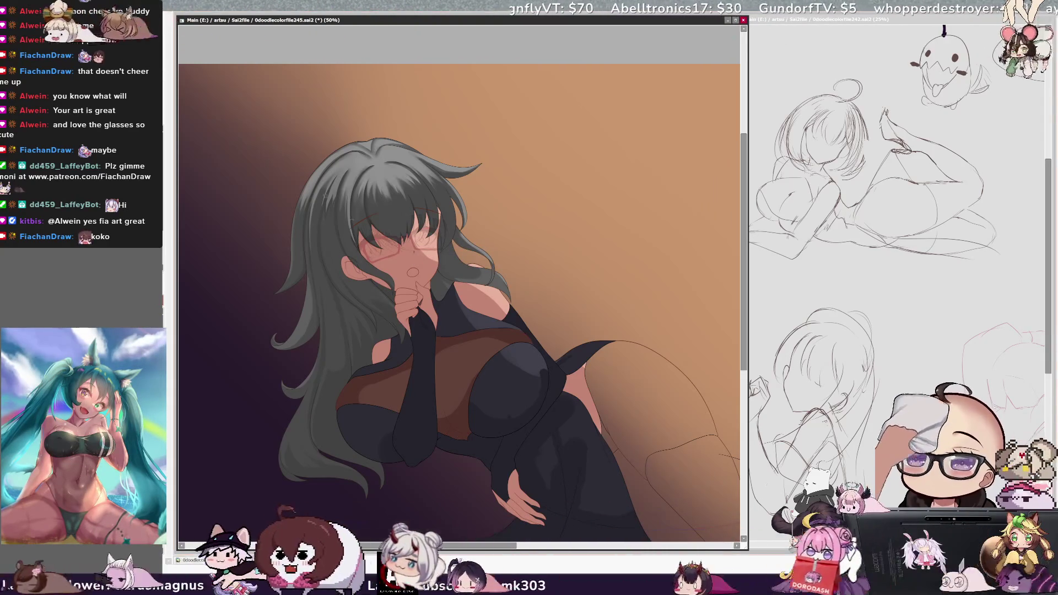
pyautogui.press('[')
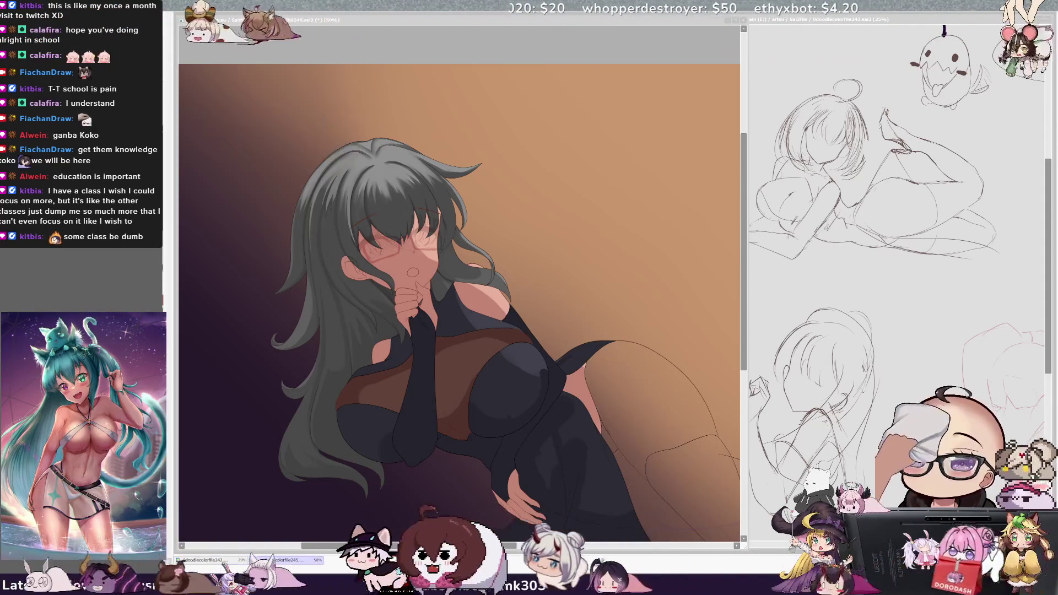
# Step: Make the brush much smaller and check which layer the hair is on
pyautogui.click(474, 389)
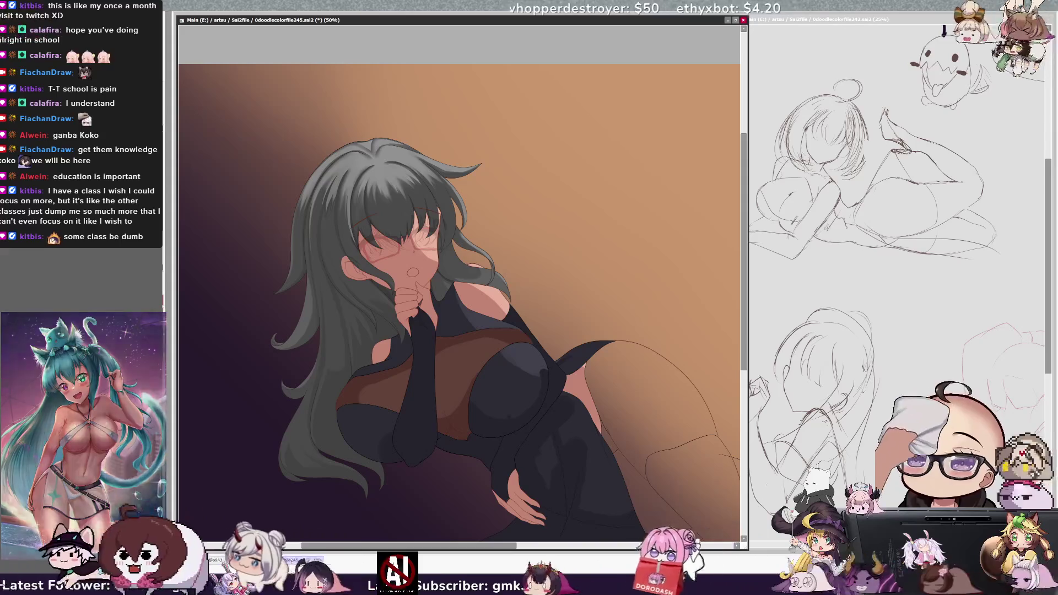
pyautogui.press('[')
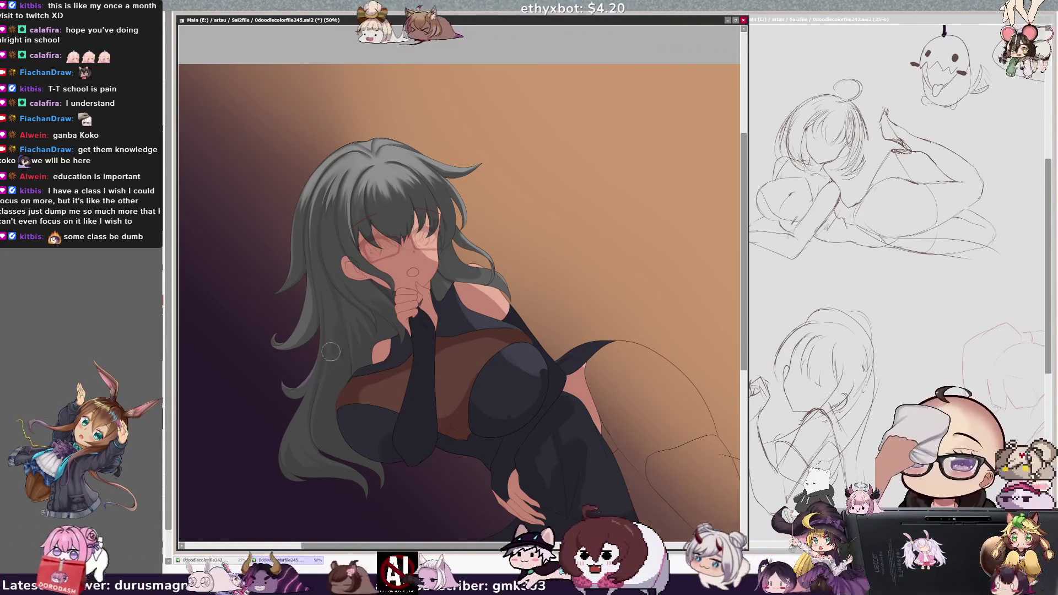
pyautogui.press('[')
pyautogui.press('[')
pyautogui.press('[')
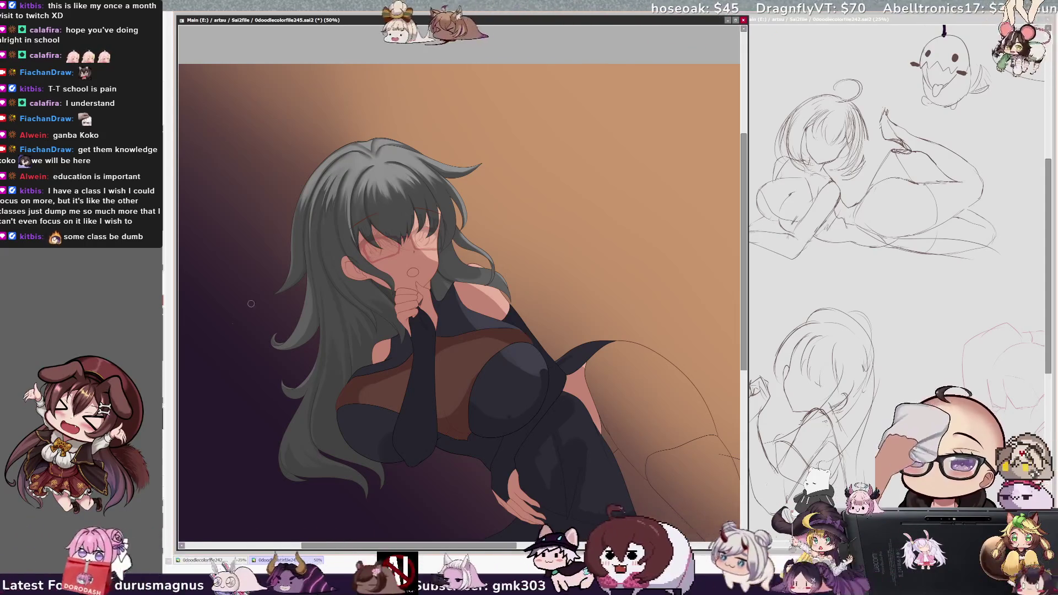
pyautogui.press(']')
pyautogui.press(']')
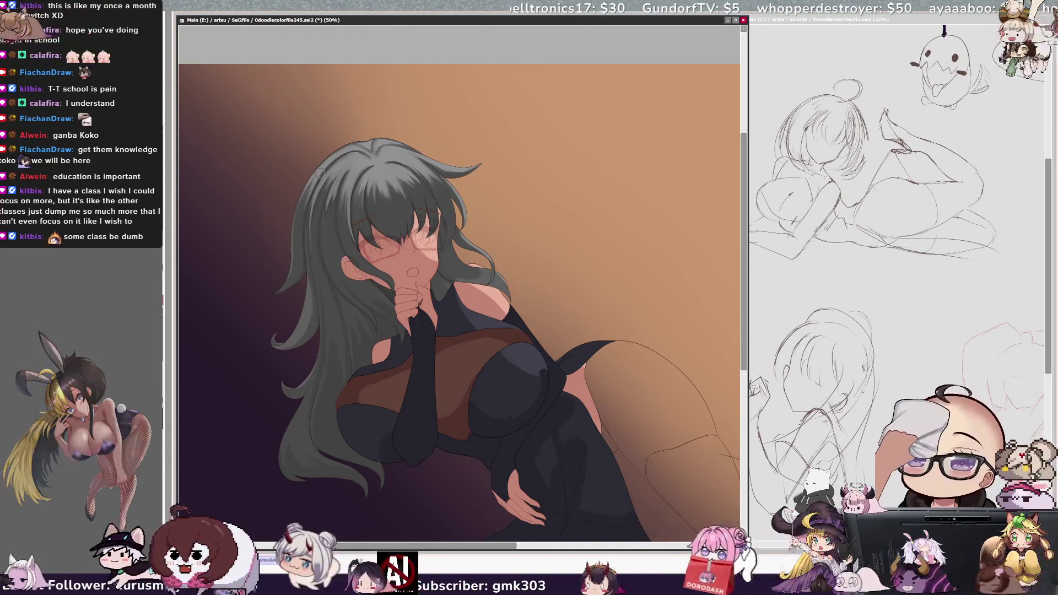
pyautogui.keyDown('ctrl'); pyautogui.keyDown('shift'); pyautogui.click(368, 160); pyautogui.keyUp('shift'); pyautogui.keyUp('ctrl')
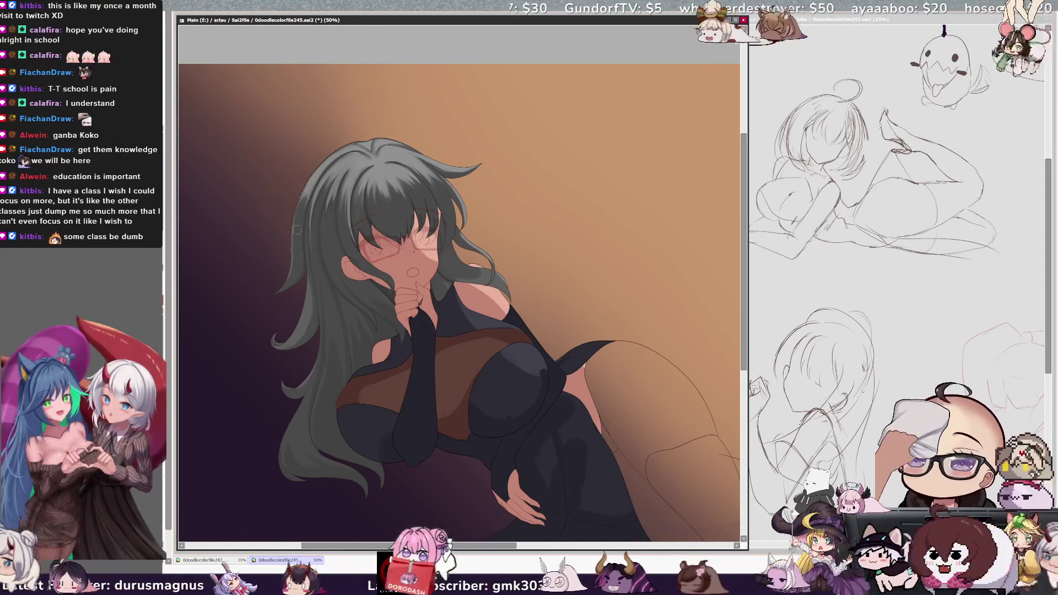
pyautogui.keyDown('ctrl'); pyautogui.keyDown('shift'); pyautogui.click(407, 175); pyautogui.keyUp('shift'); pyautogui.keyUp('ctrl')
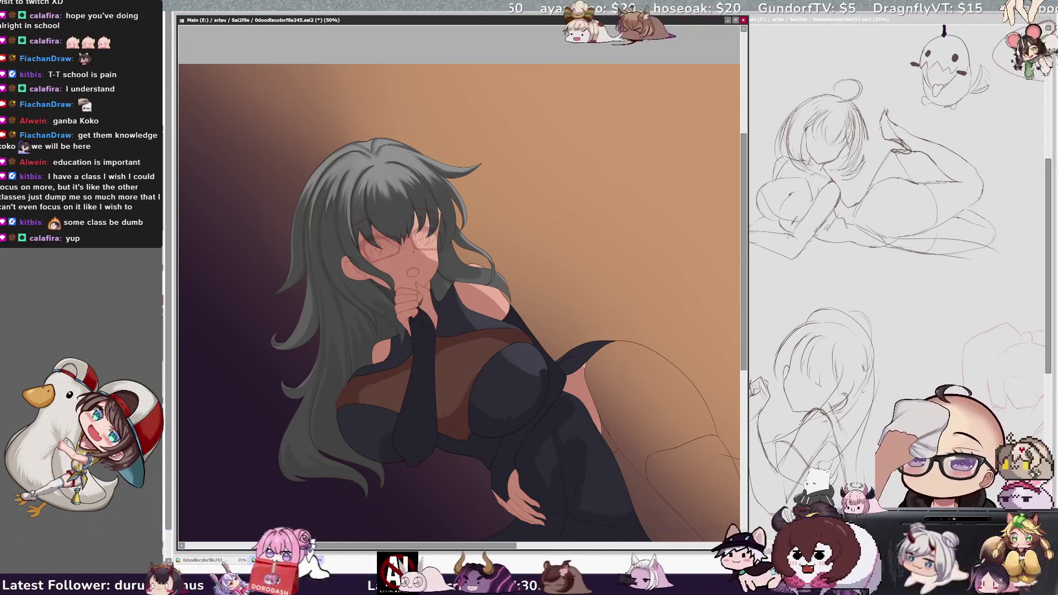
# Step: Set the brush size to 35 and mirror the canvas view horizontally
pyautogui.press(']')
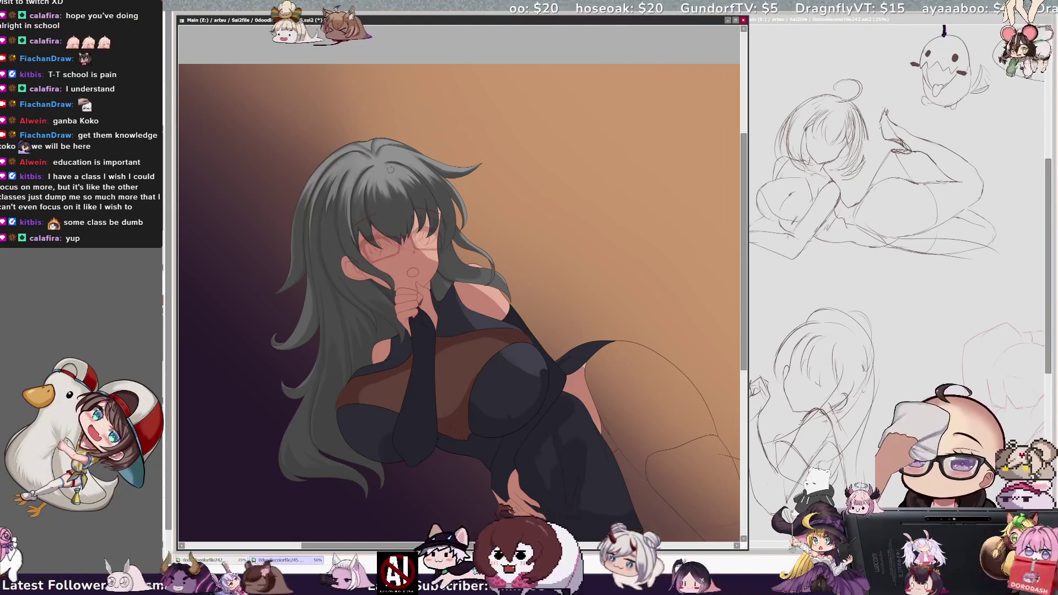
pyautogui.press(']')
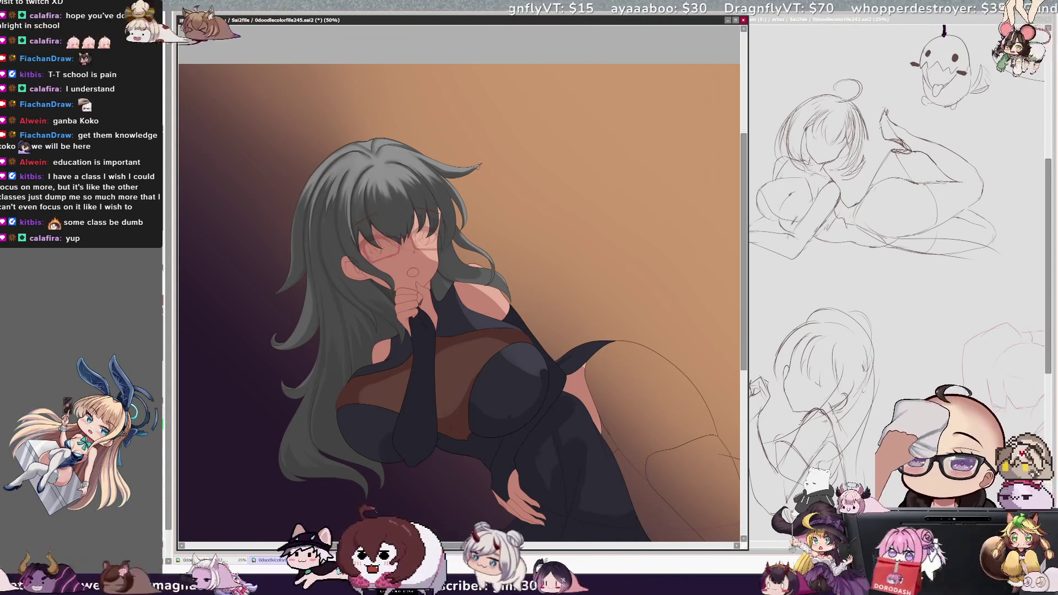
pyautogui.press('[')
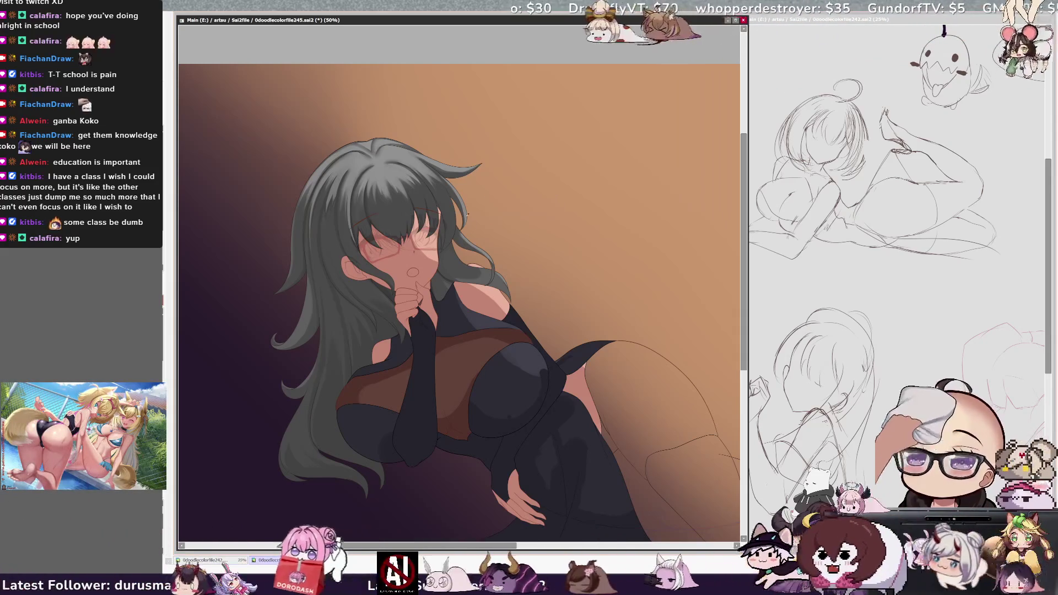
pyautogui.press('h')
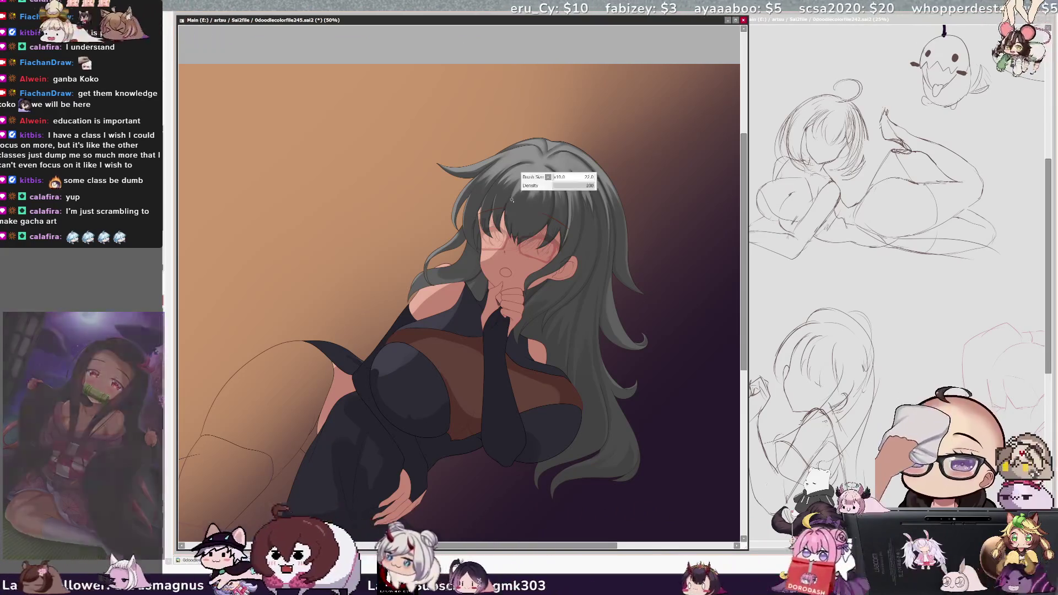
pyautogui.press('[')
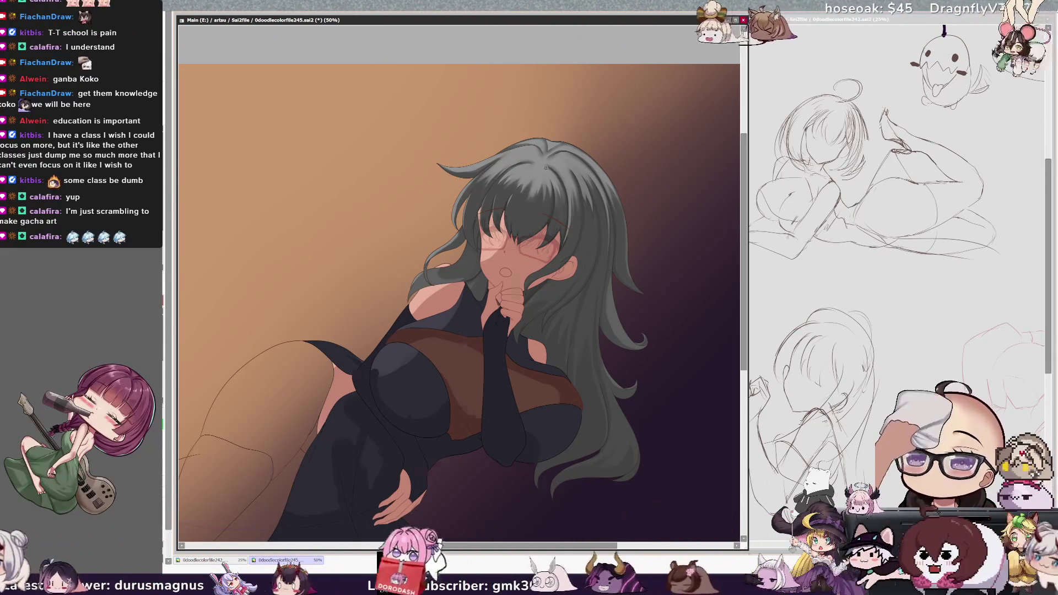
# Step: Flip the canvas view back to its normal, unmirrored orientation
pyautogui.press('h')
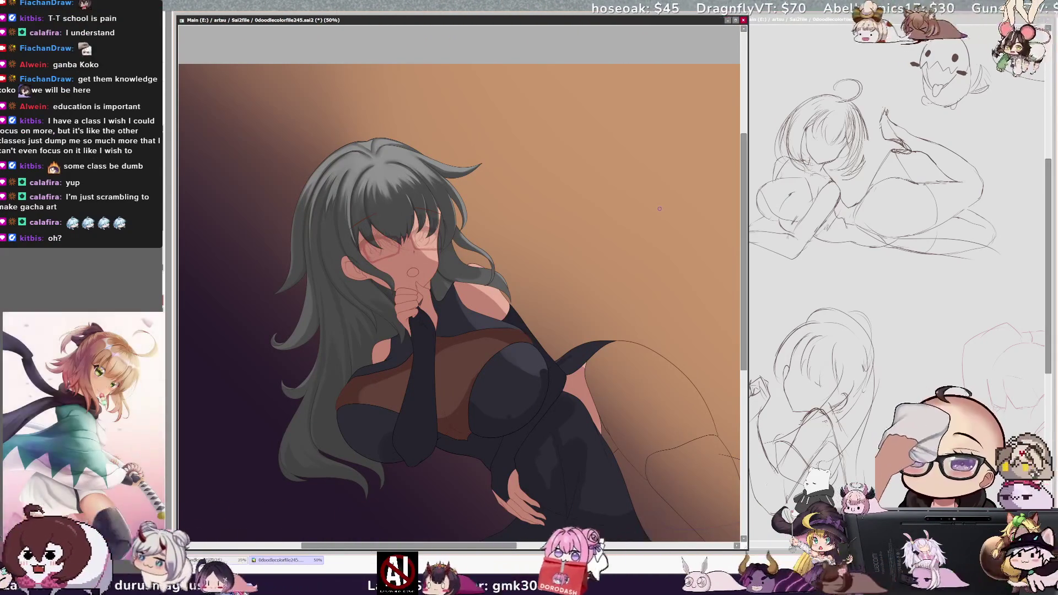
pyautogui.moveTo(481, 545); pyautogui.dragTo(490, 548)
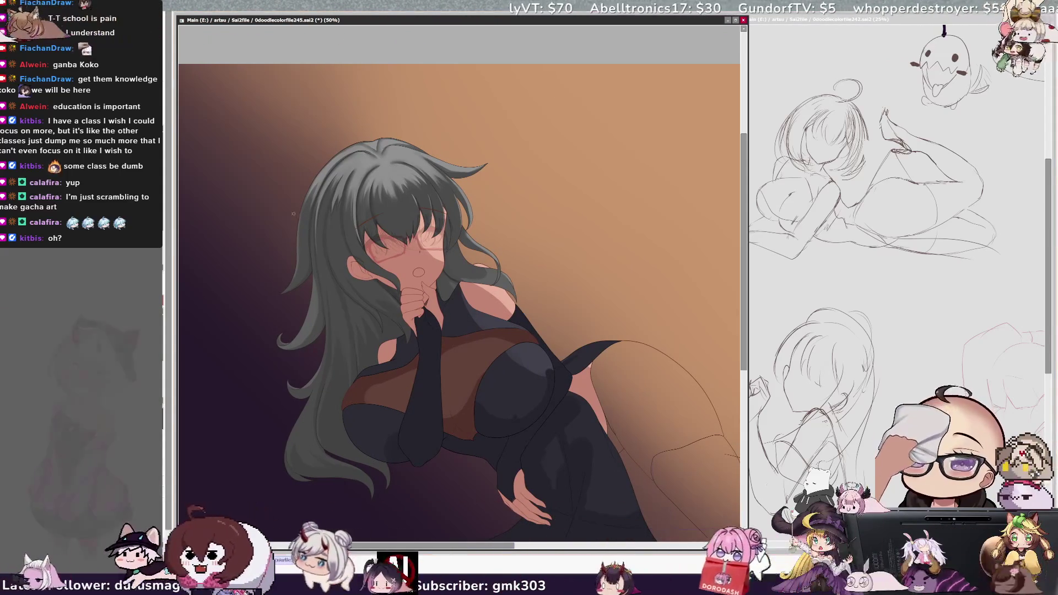
# Step: Resize the brush to about 28 and pick the hair's layer from the canvas
pyautogui.moveTo(352, 316); pyautogui.dragTo(356, 315)
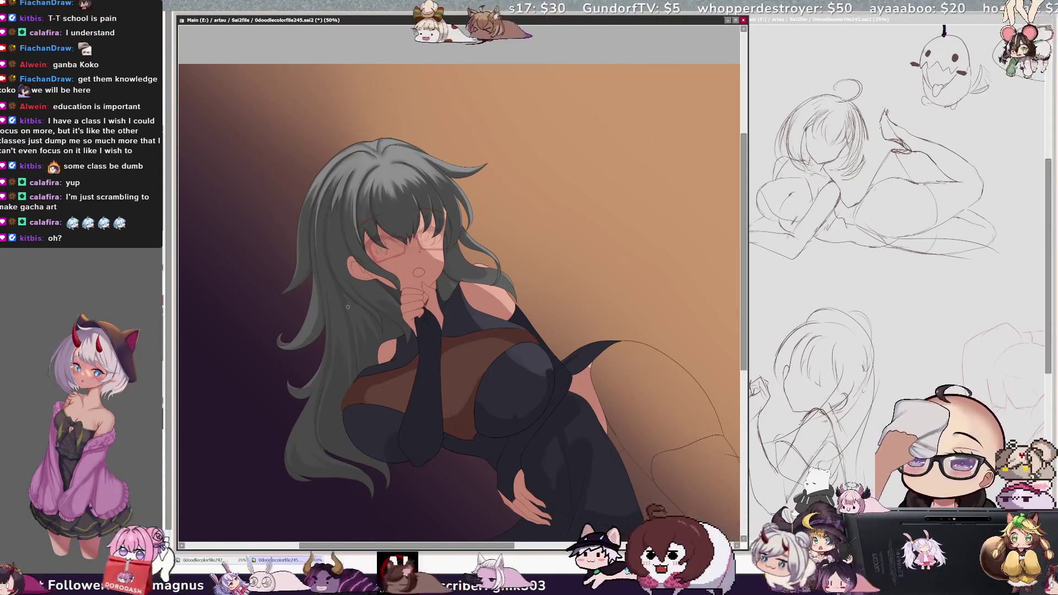
pyautogui.moveTo(349, 314); pyautogui.dragTo(352, 314)
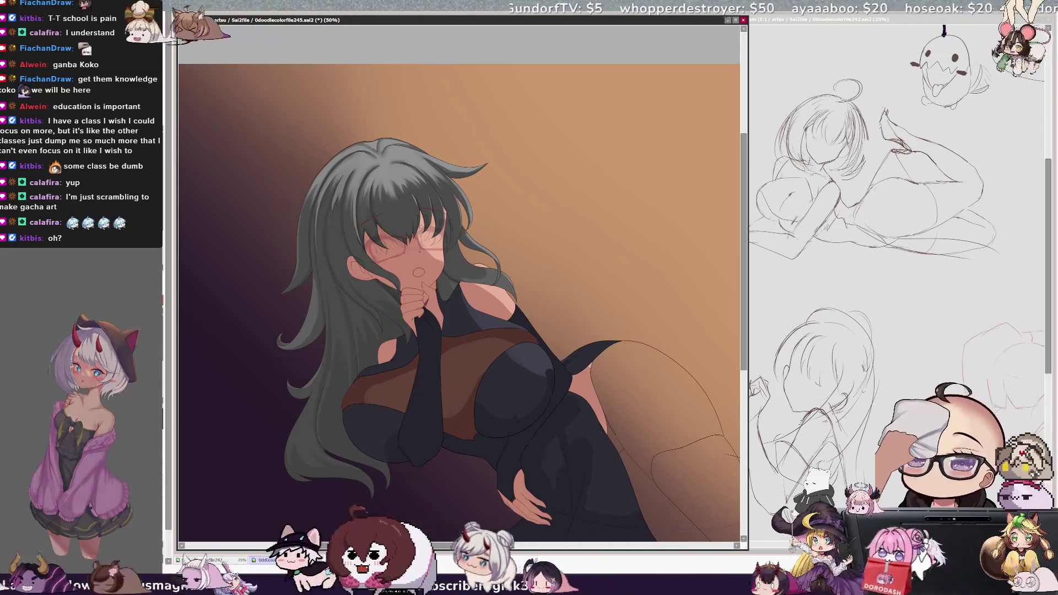
pyautogui.moveTo(447, 275); pyautogui.dragTo(447, 277)
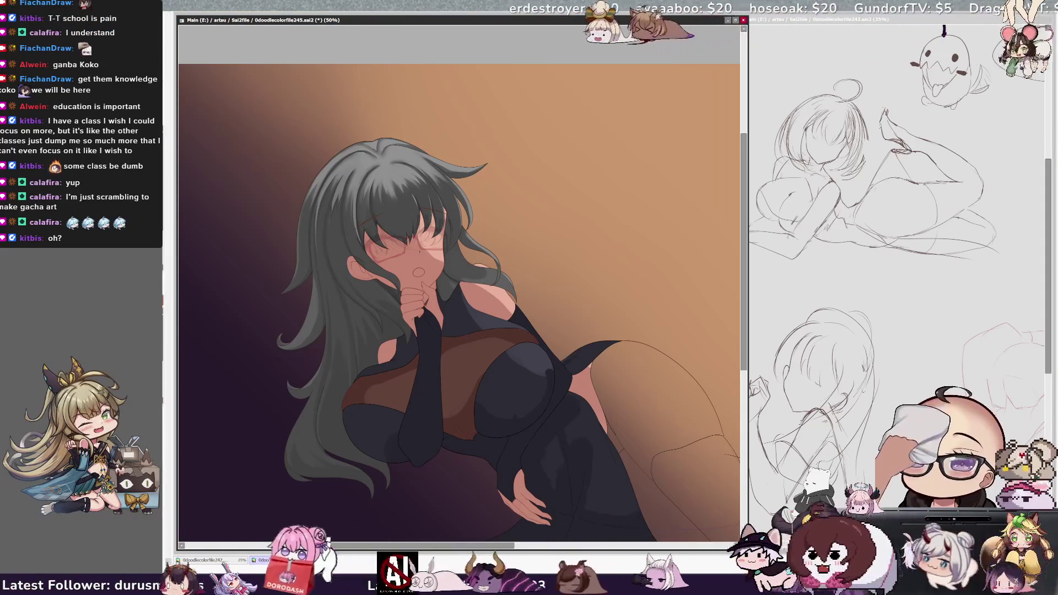
pyautogui.keyDown('ctrl'); pyautogui.keyDown('shift'); pyautogui.click(392, 333); pyautogui.keyUp('shift'); pyautogui.keyUp('ctrl')
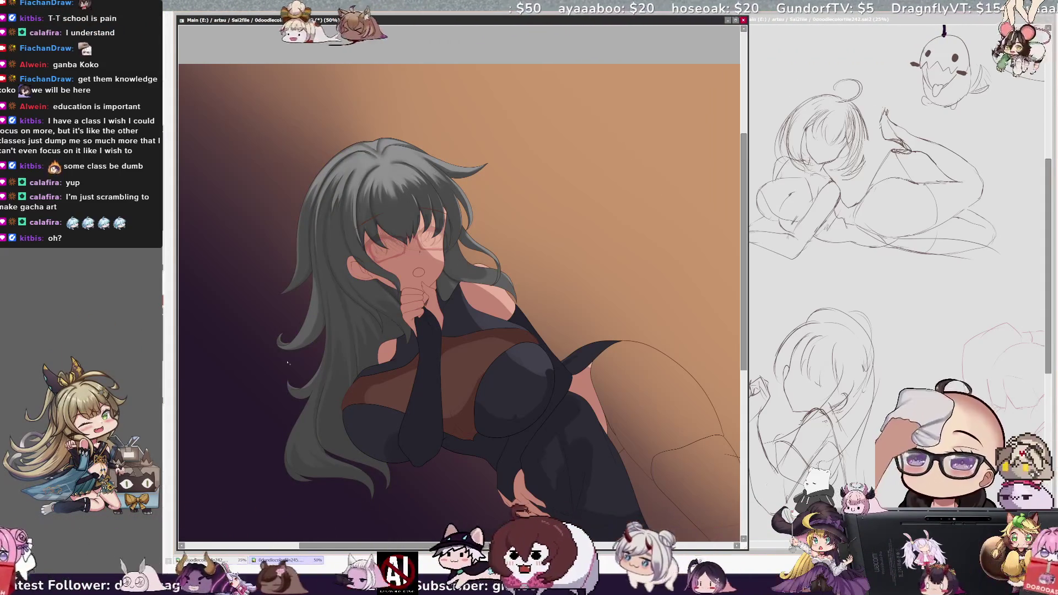
pyautogui.moveTo(401, 273); pyautogui.dragTo(404, 272)
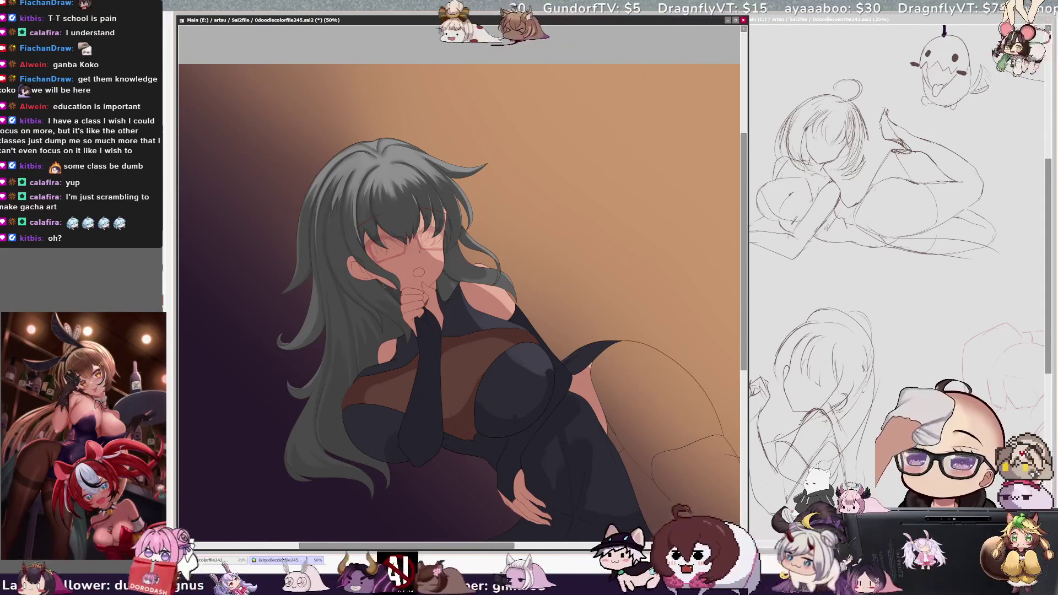
# Step: Switch the working layer between the arm's Layer54 and the hair layers
pyautogui.keyDown('ctrl'); pyautogui.keyDown('shift'); pyautogui.click(409, 339); pyautogui.keyUp('shift'); pyautogui.keyUp('ctrl')
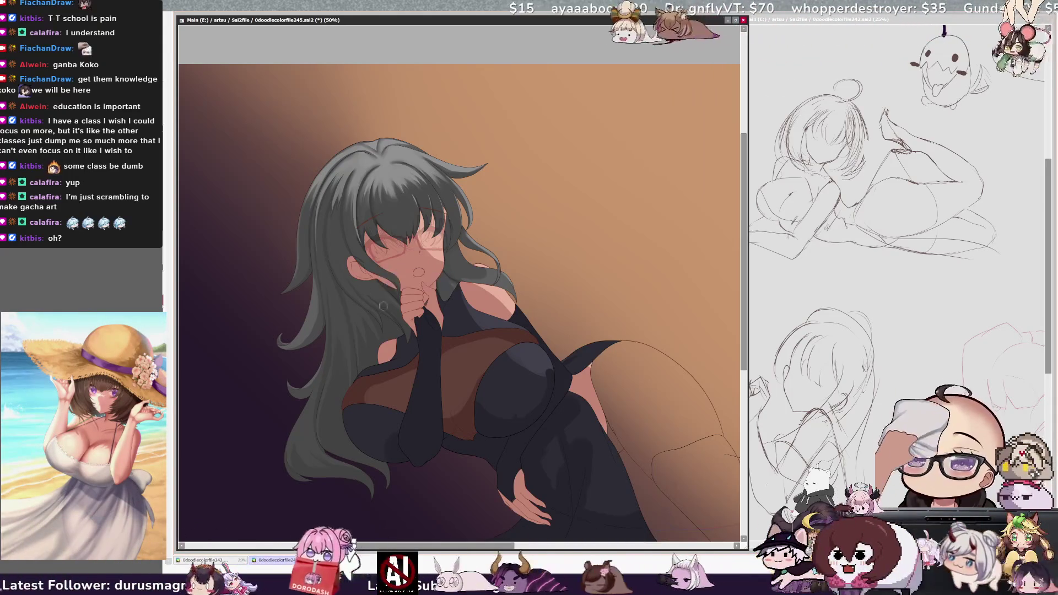
pyautogui.keyDown('ctrl'); pyautogui.keyDown('shift'); pyautogui.click(369, 286); pyautogui.keyUp('shift'); pyautogui.keyUp('ctrl')
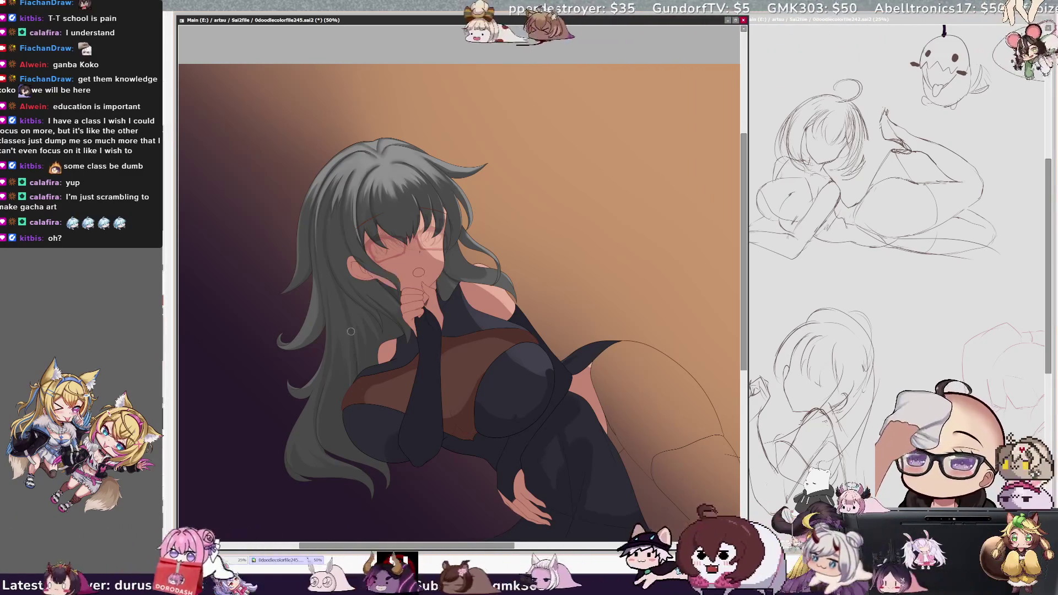
pyautogui.keyDown('ctrl'); pyautogui.keyDown('shift'); pyautogui.click(354, 372); pyautogui.keyUp('shift'); pyautogui.keyUp('ctrl')
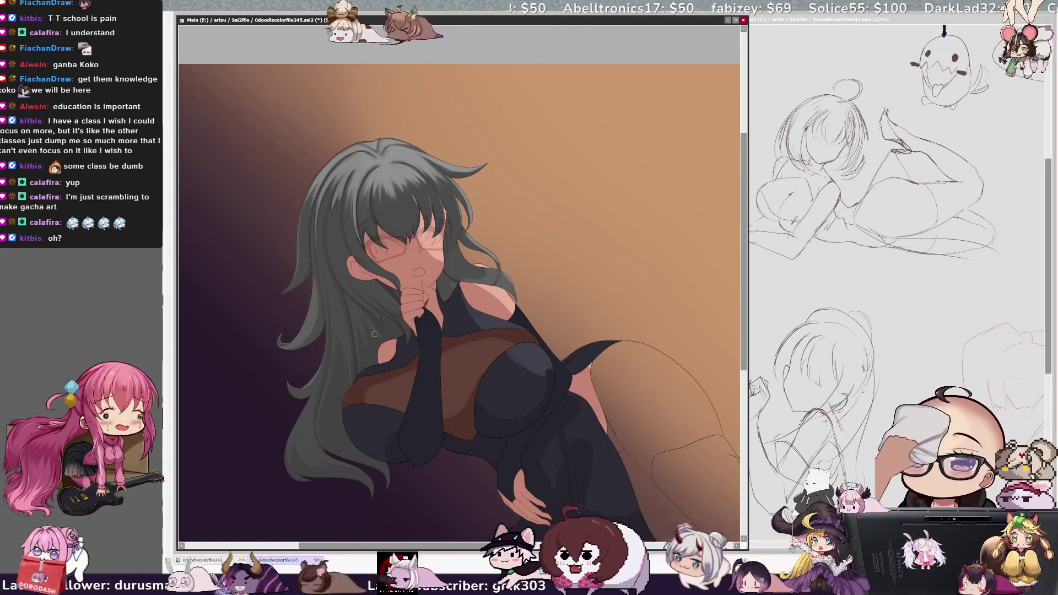
pyautogui.keyDown('ctrl'); pyautogui.keyDown('shift'); pyautogui.click(355, 291); pyautogui.keyUp('shift'); pyautogui.keyUp('ctrl')
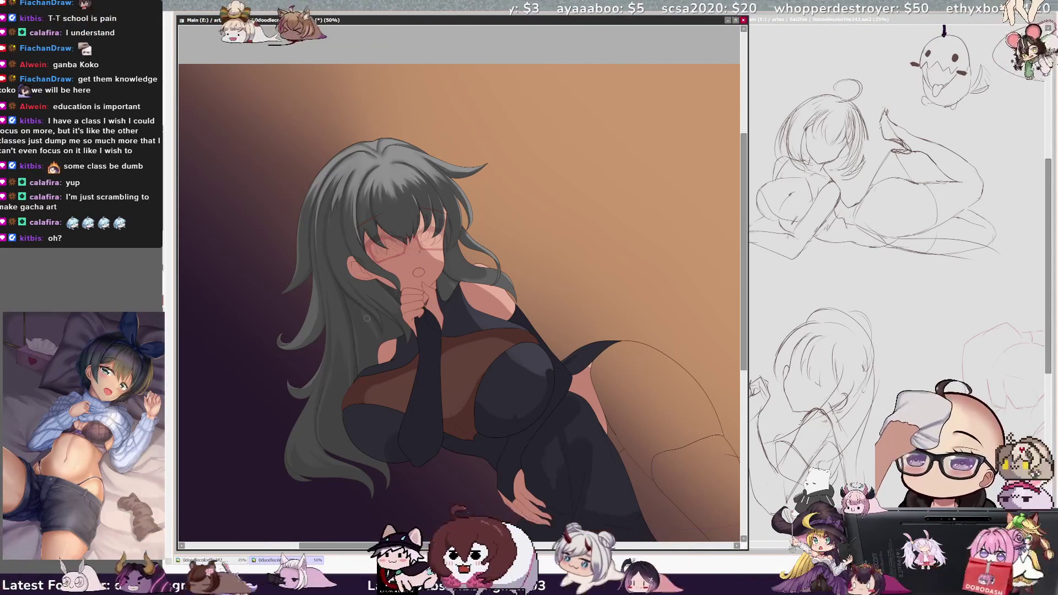
pyautogui.press('[')
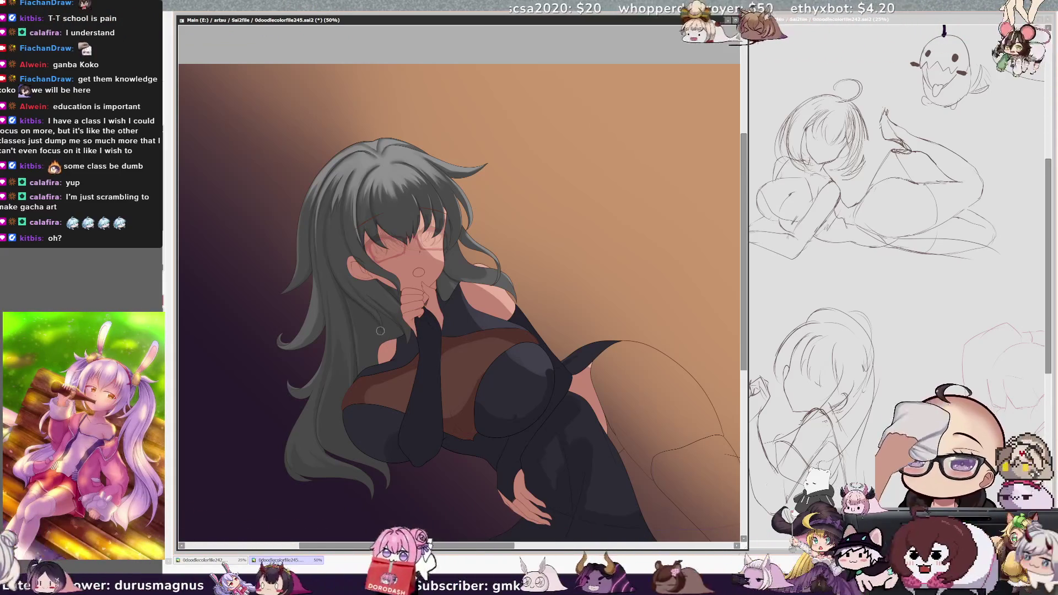
# Step: Reduce the brush size for finer work on the figure
pyautogui.press('[')
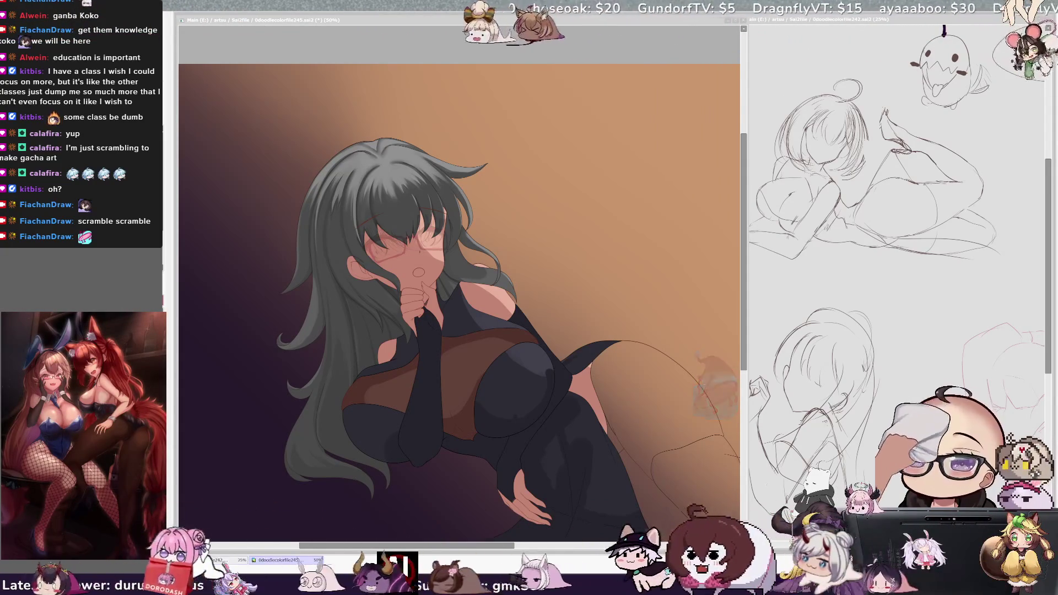
pyautogui.scroll(-1, 745, 299)
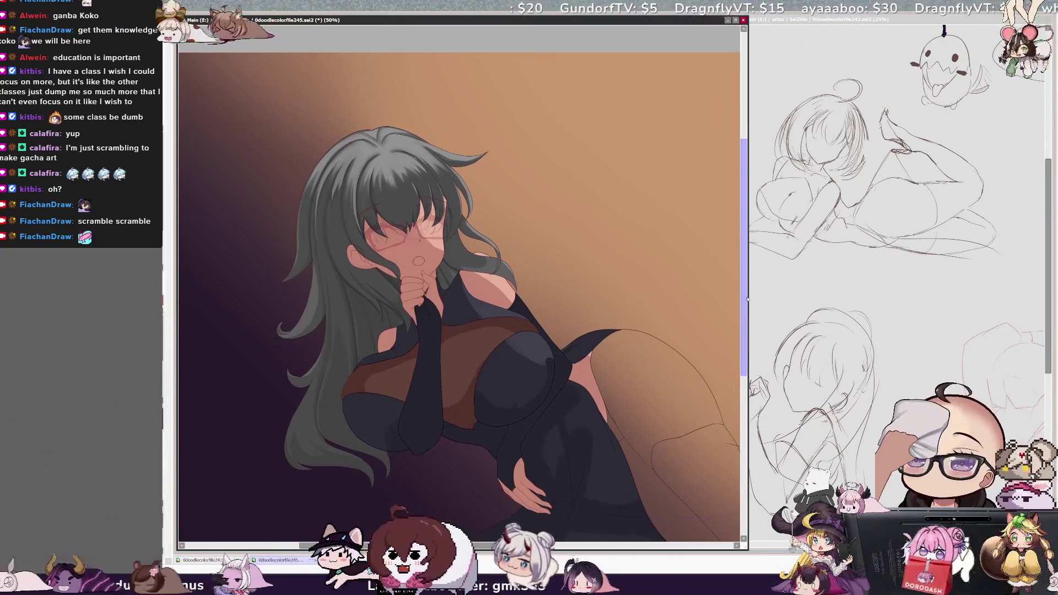
# Step: Pan the figure further left and set the brush size to 30
pyautogui.moveTo(537, 536); pyautogui.dragTo(515, 539)
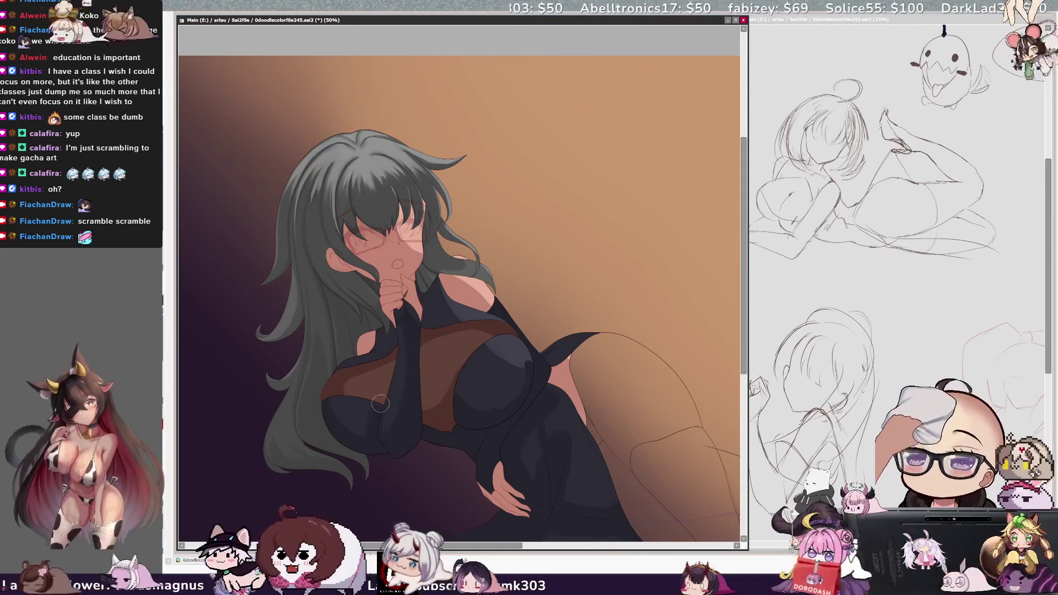
pyautogui.press(']')
pyautogui.press(']')
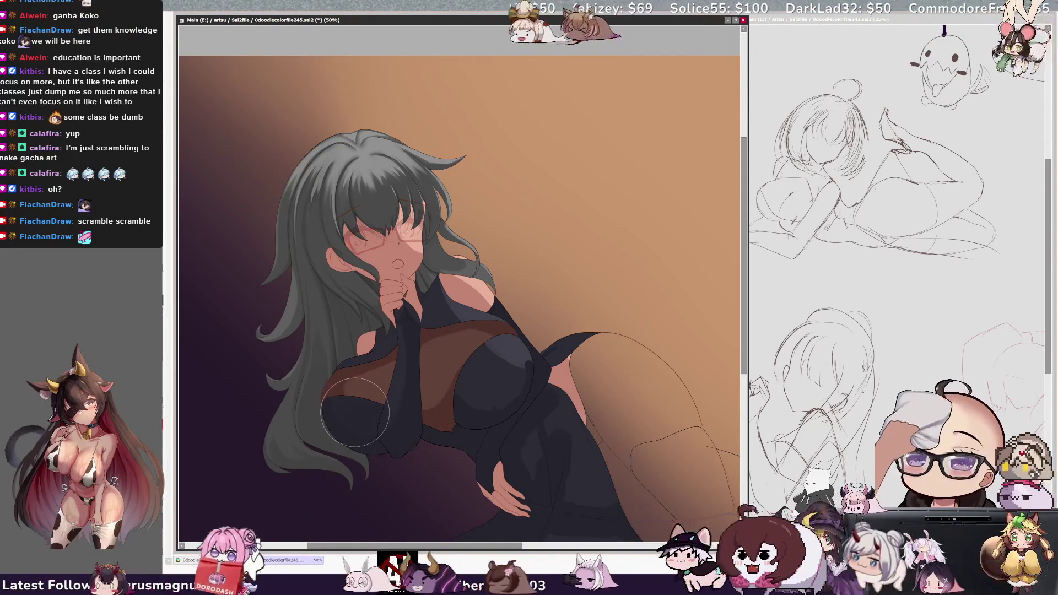
pyautogui.press('[')
pyautogui.press('[')
pyautogui.press('[')
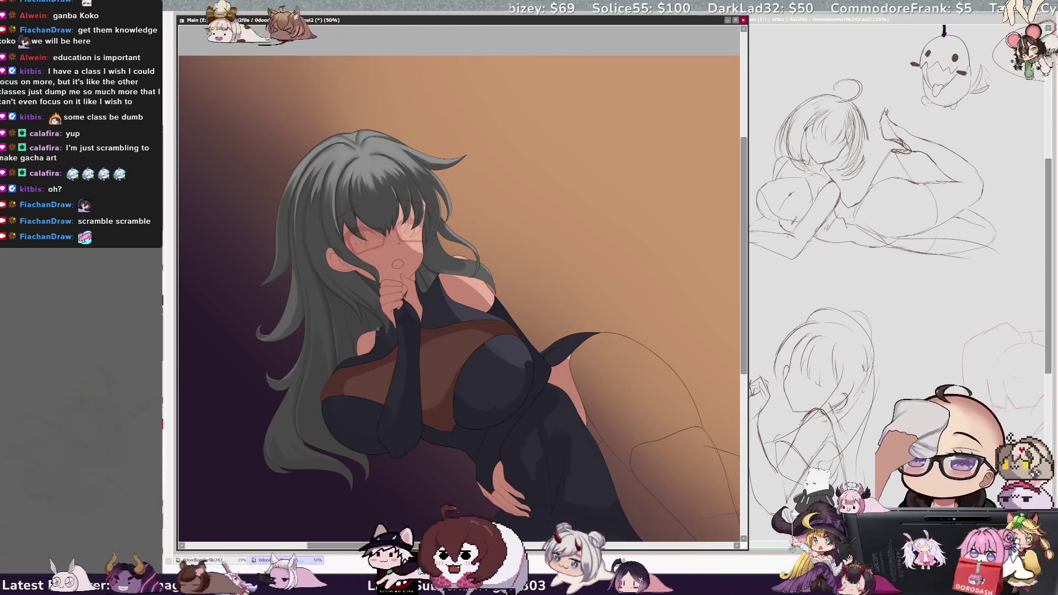
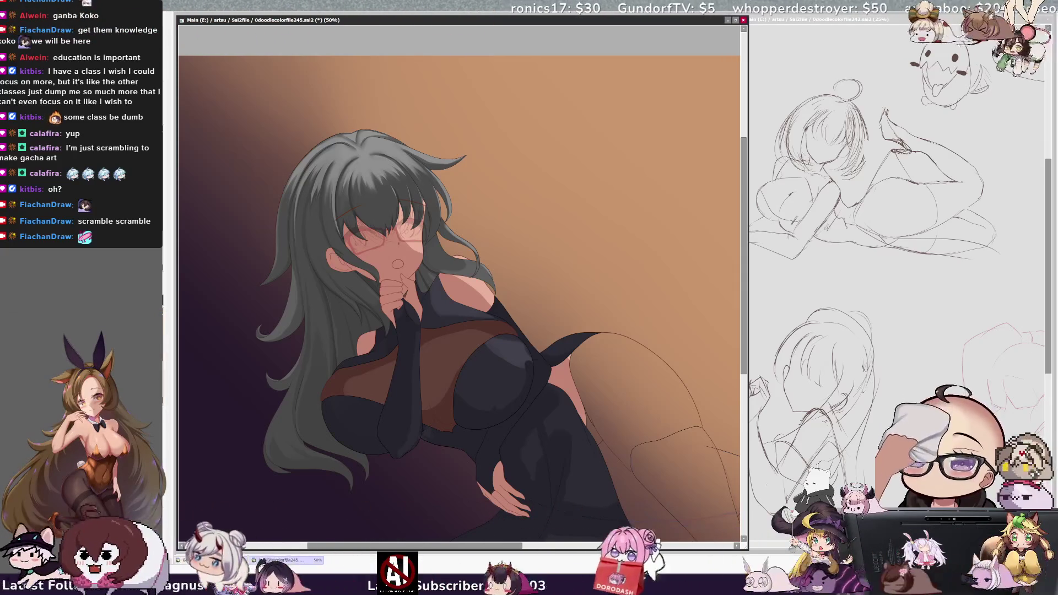
# Step: Fill the outlined thigh with skin colour and start a soft highlight across it
pyautogui.click(615, 376)
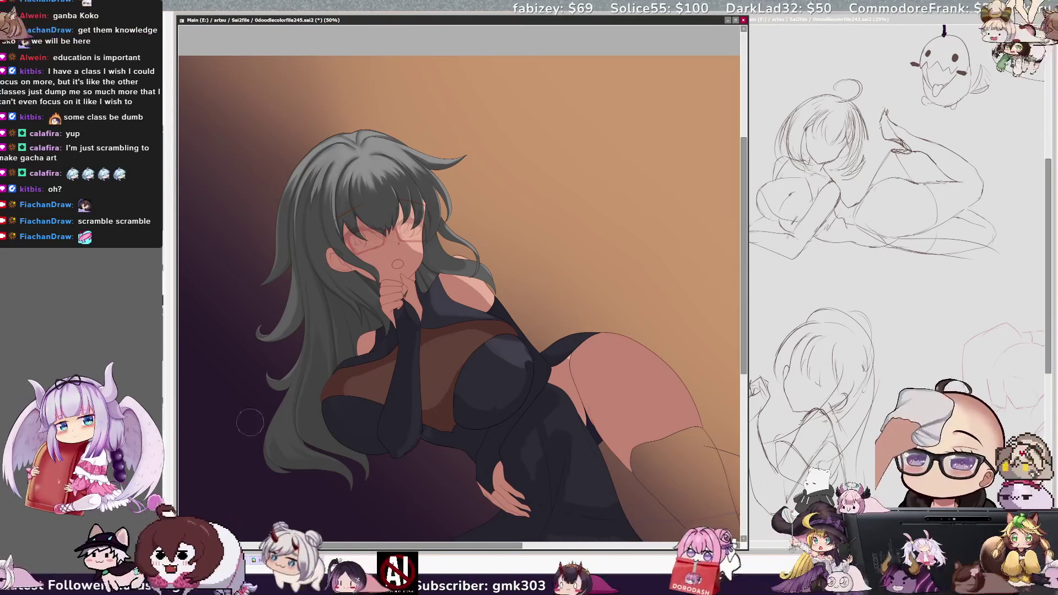
pyautogui.moveTo(611, 359)
pyautogui.mouseDown()
pyautogui.moveTo(621, 339)
pyautogui.moveTo(662, 350)
pyautogui.mouseUp()
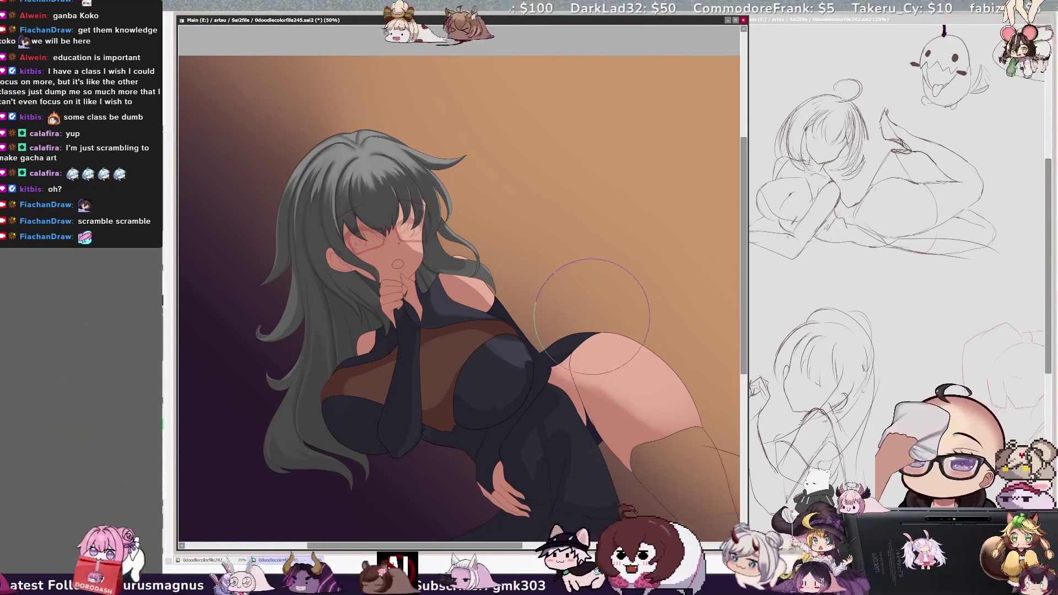
# Step: Shrink the airbrush to about half size and add a lighter highlight along the thigh
pyautogui.press('[')
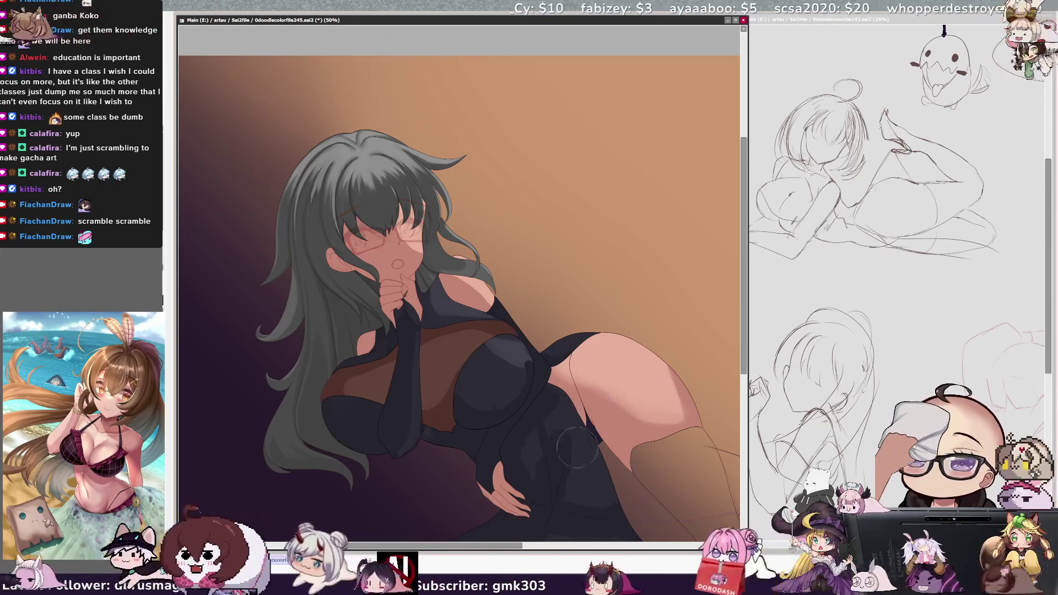
pyautogui.moveTo(502, 435); pyautogui.dragTo(513, 436)
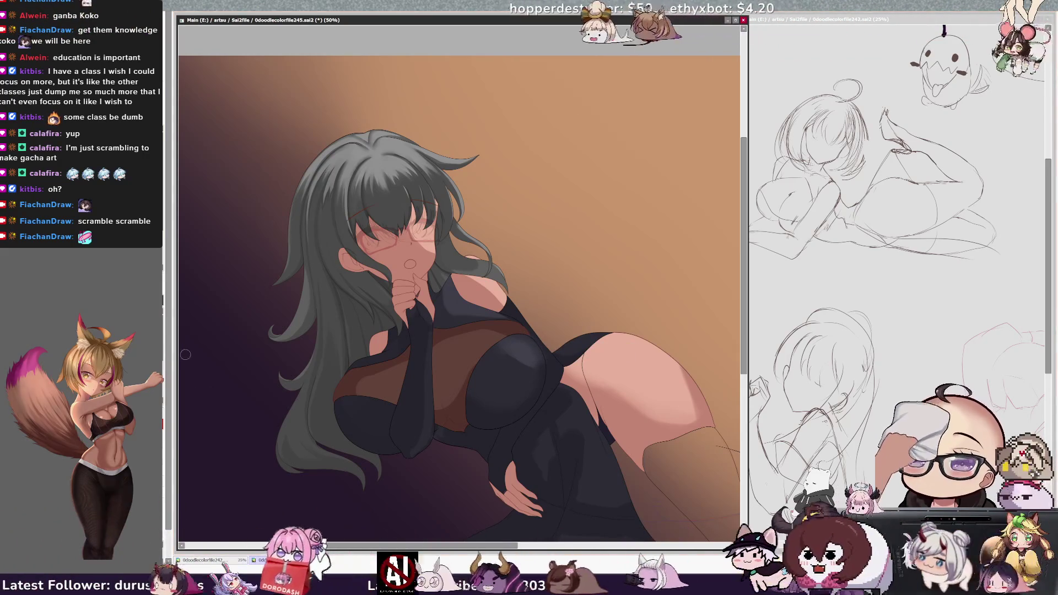
# Step: Set the brush to a small size and shift the hair layer's hue from grey to red
pyautogui.press('[')
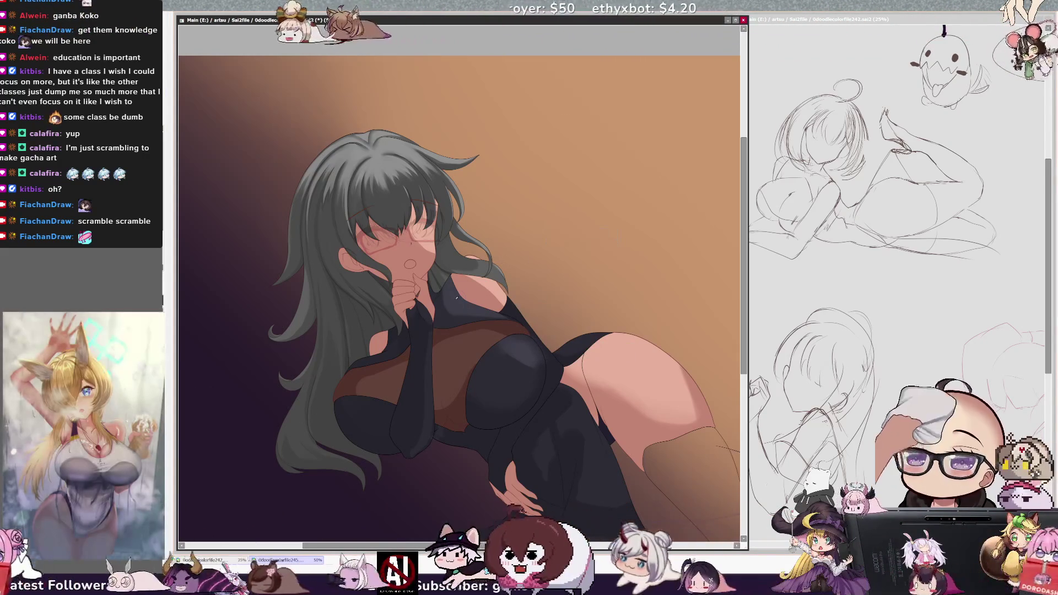
pyautogui.press('[')
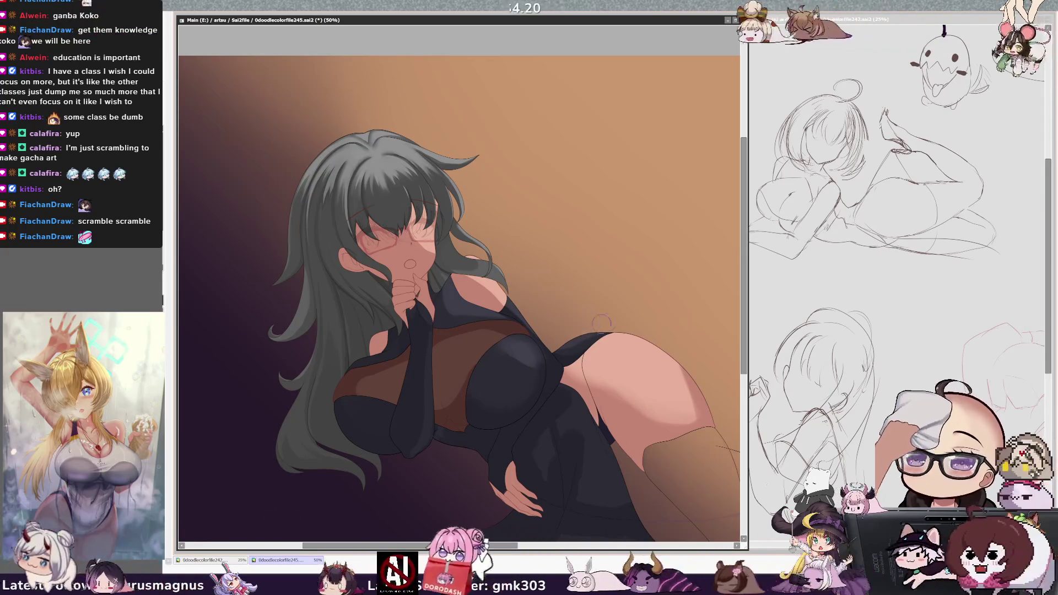
pyautogui.press(']')
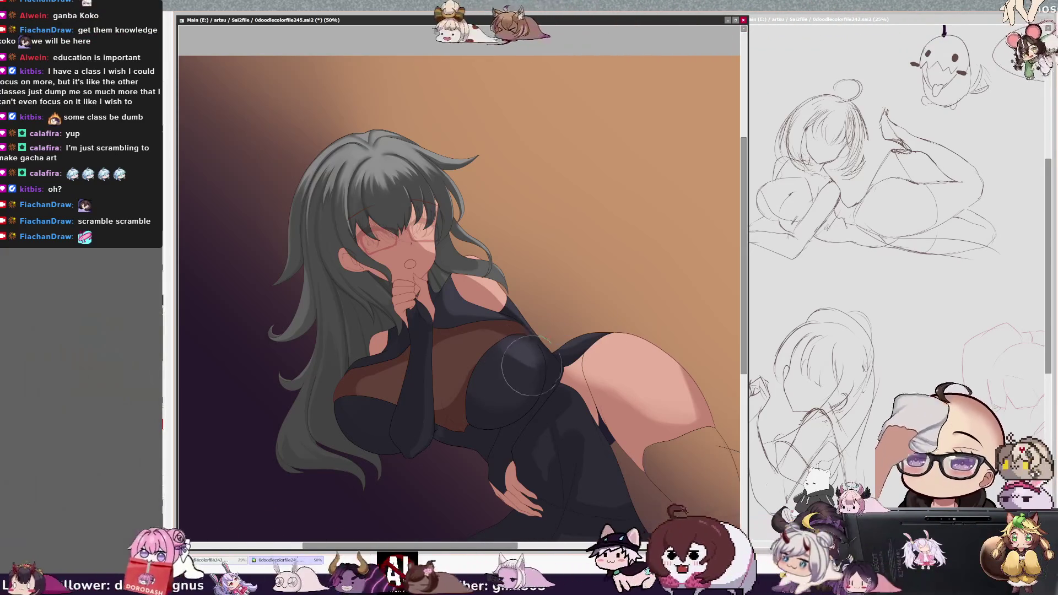
pyautogui.press('[')
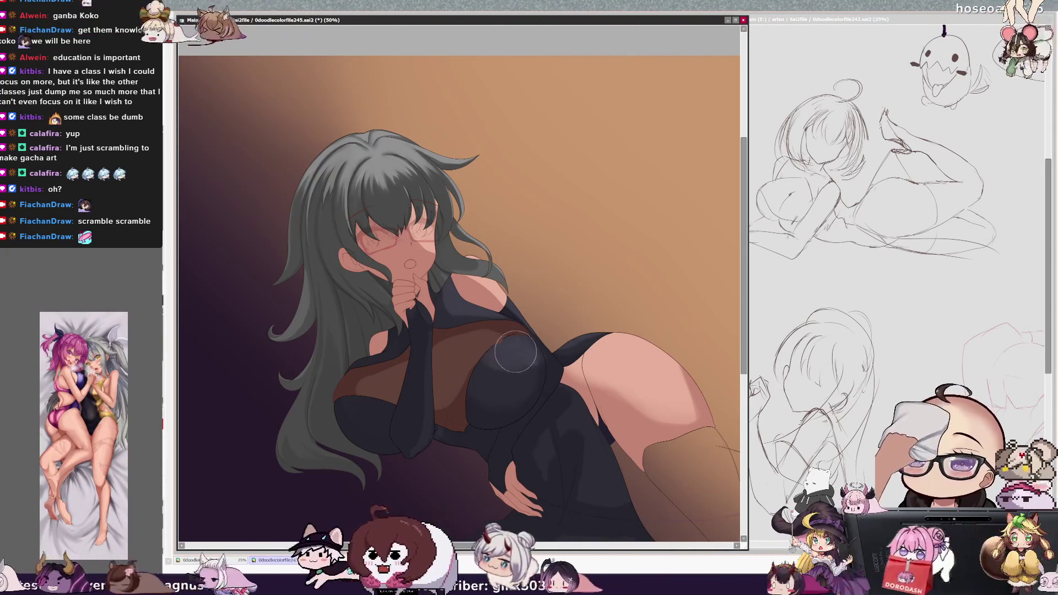
pyautogui.press('[')
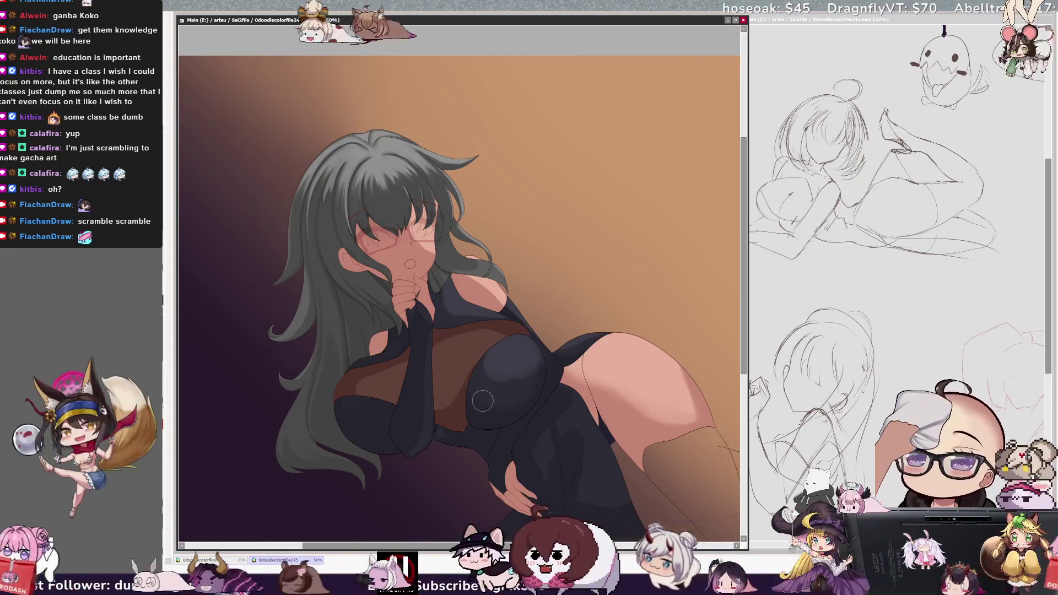
pyautogui.press('[')
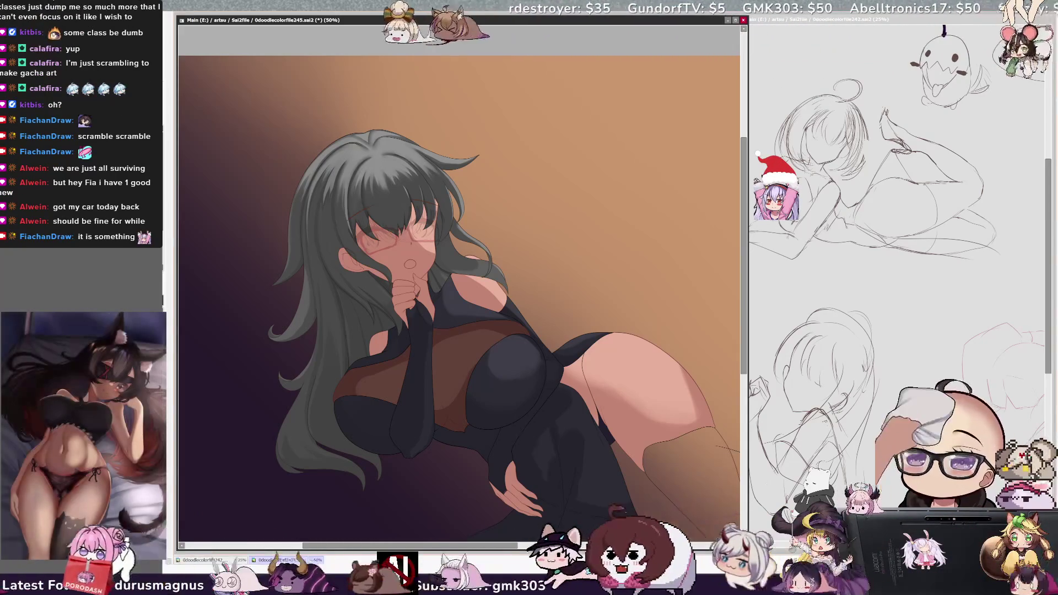
pyautogui.press('Return')
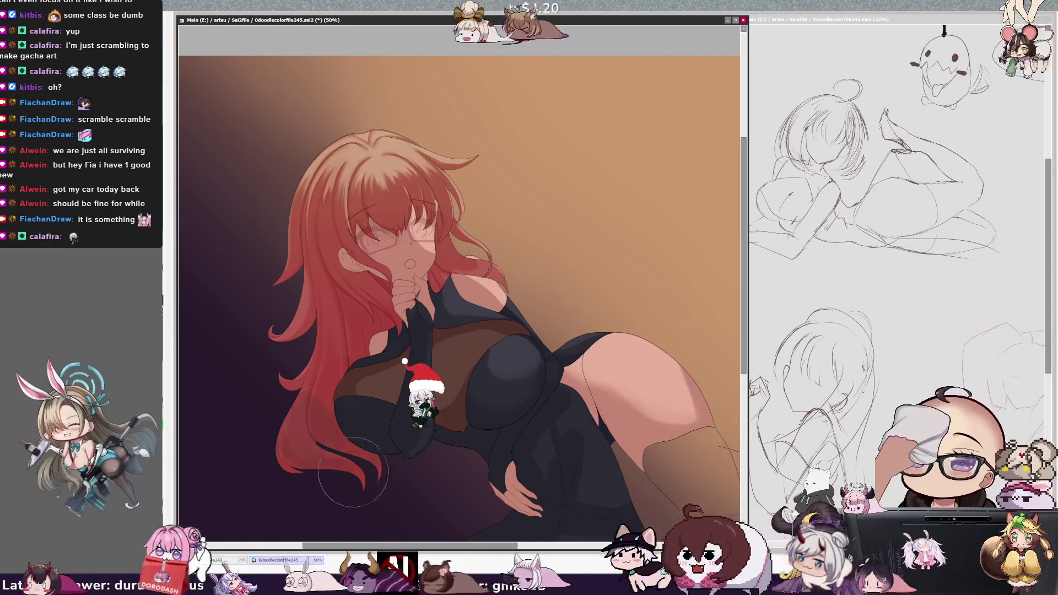
# Step: Enlarge the brush beyond size 111 and undo the red hue change on the hair
pyautogui.press(']')
pyautogui.press(']')
pyautogui.press(']')
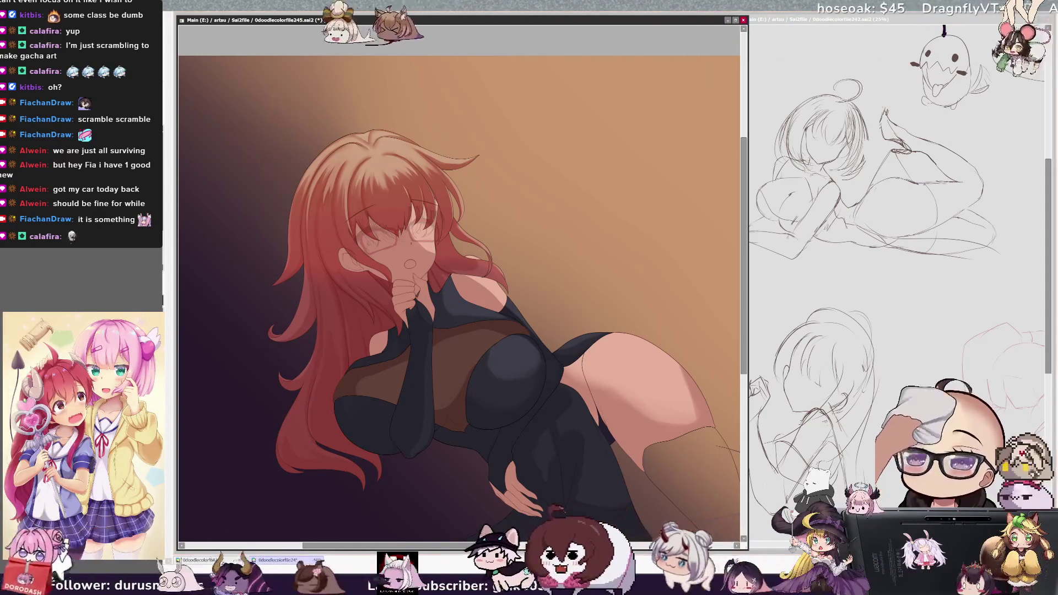
pyautogui.moveTo(386, 347); pyautogui.dragTo(388, 343)
pyautogui.moveTo(278, 235); pyautogui.dragTo(316, 272)
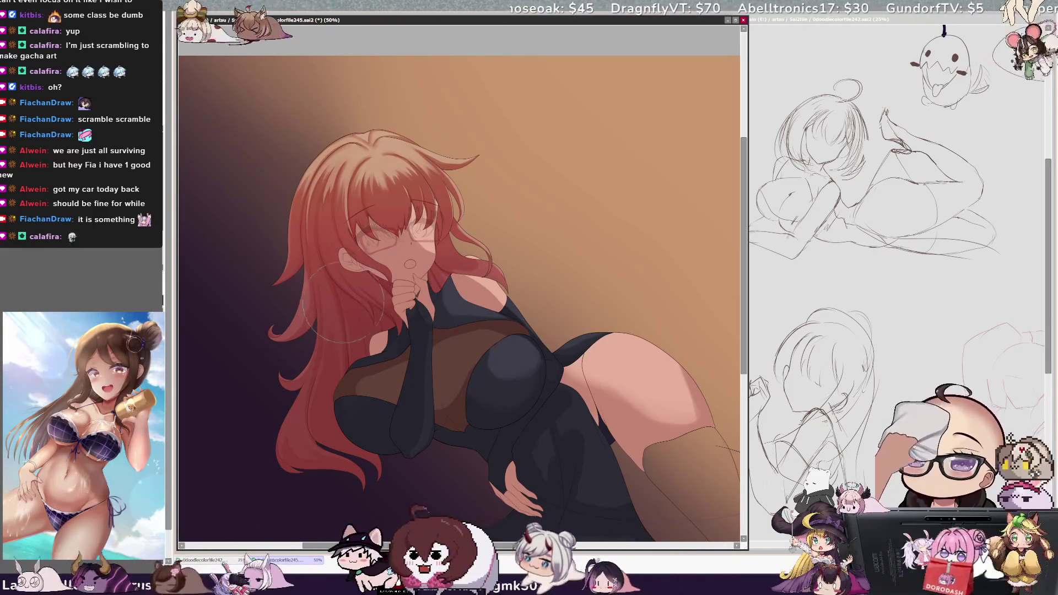
pyautogui.hotkey('ctrl', 'z')
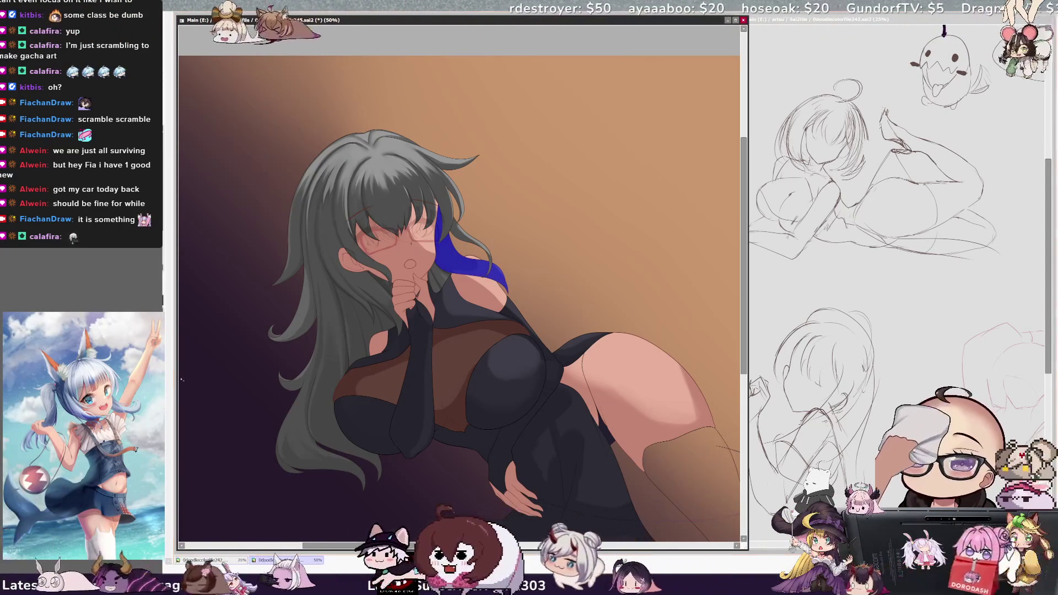
# Step: Delete the blue streak inside the selection and enlarge the brush for the hair
pyautogui.press('Delete')
pyautogui.press(']')
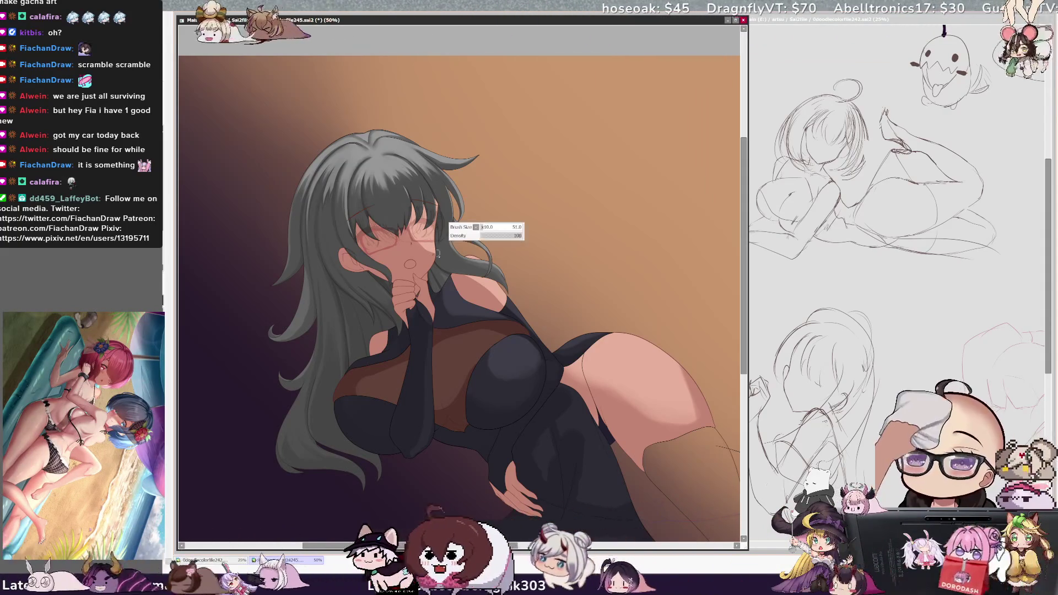
pyautogui.keyDown('ctrl'); pyautogui.keyDown('alt'); pyautogui.click(451, 294); pyautogui.keyUp('alt'); pyautogui.keyUp('ctrl')
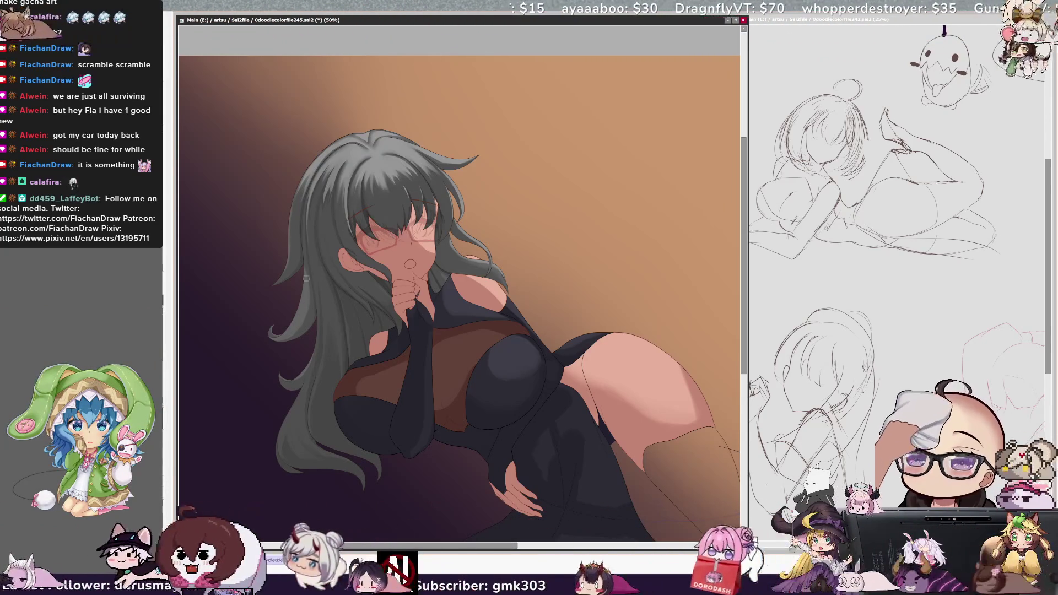
pyautogui.press('[')
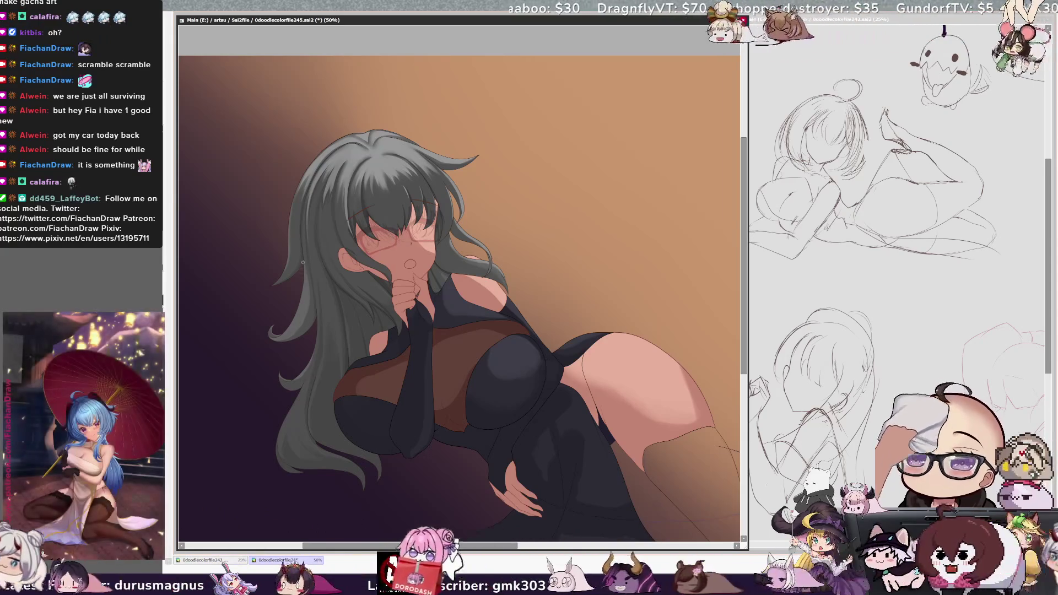
pyautogui.press('[')
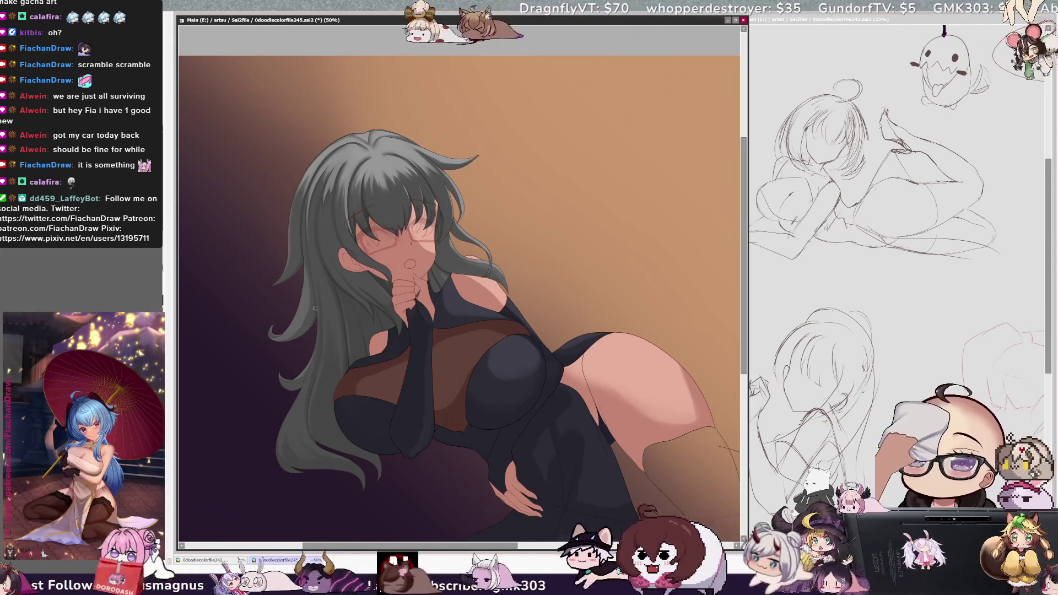
pyautogui.press('[')
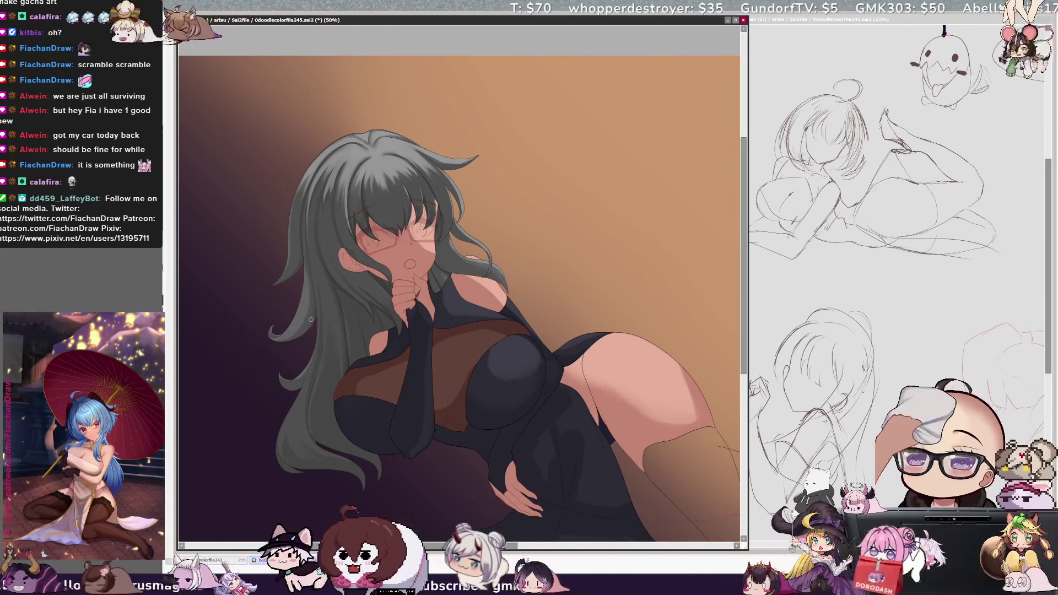
pyautogui.press('[')
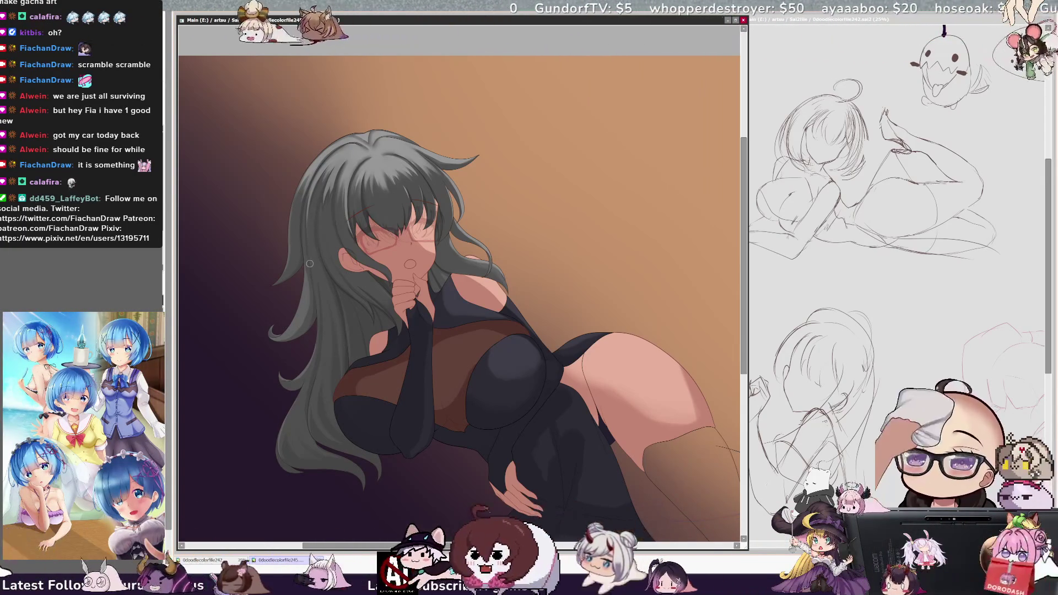
pyautogui.press('[')
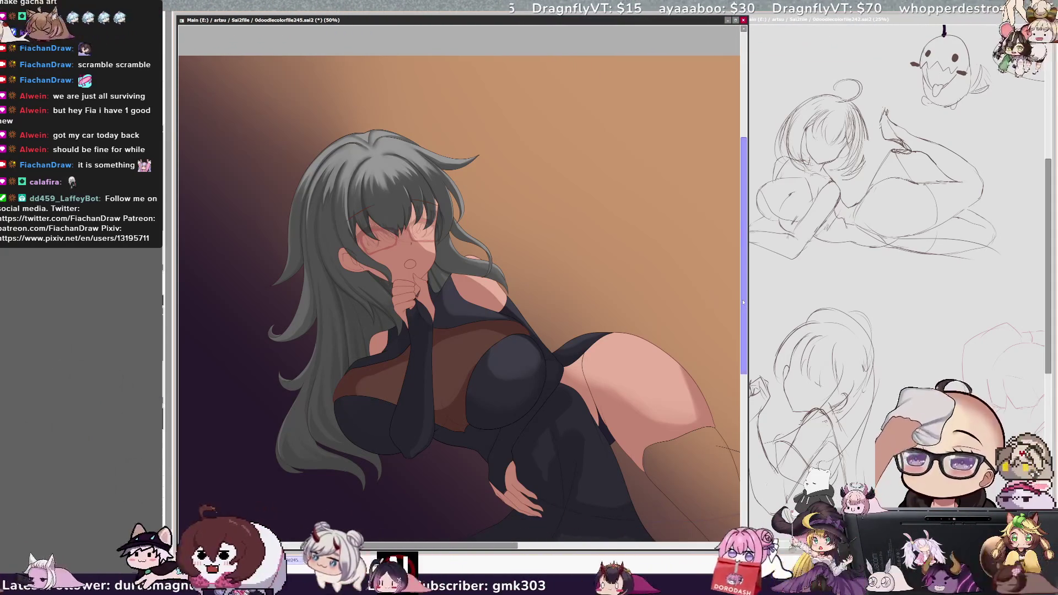
pyautogui.scroll(1, 577, 359)
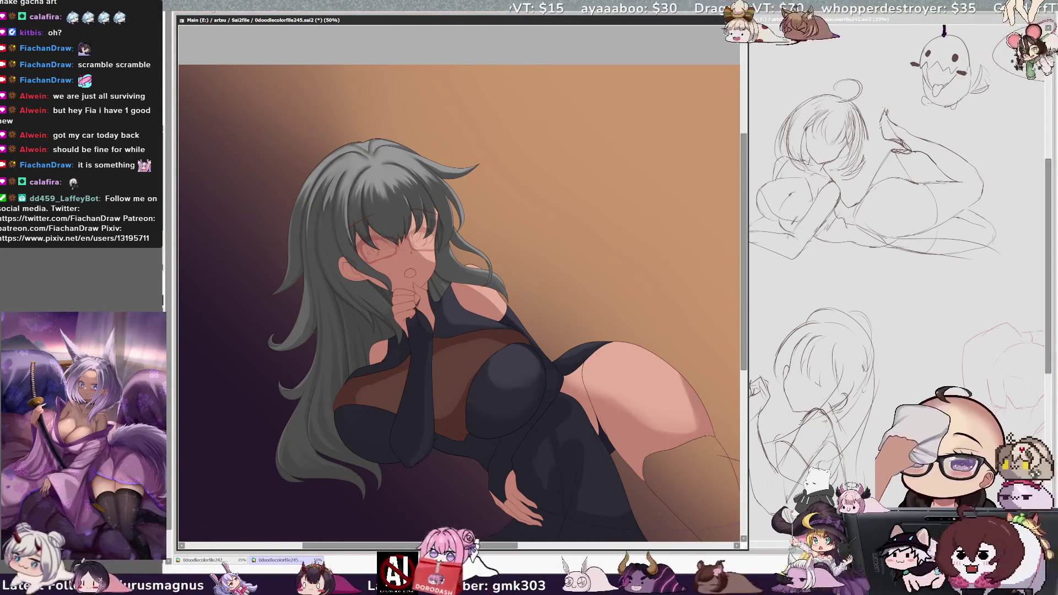
pyautogui.moveTo(460, 282)
pyautogui.mouseDown()
pyautogui.moveTo(414, 247)
pyautogui.moveTo(393, 261)
pyautogui.mouseUp()
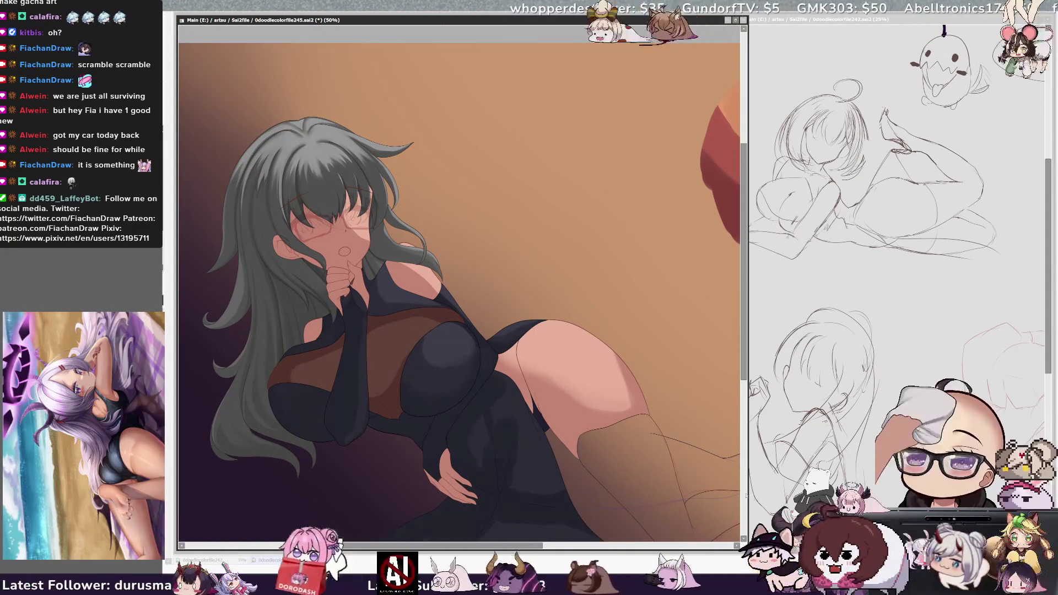
pyautogui.hotkey('ctrl', 'z')
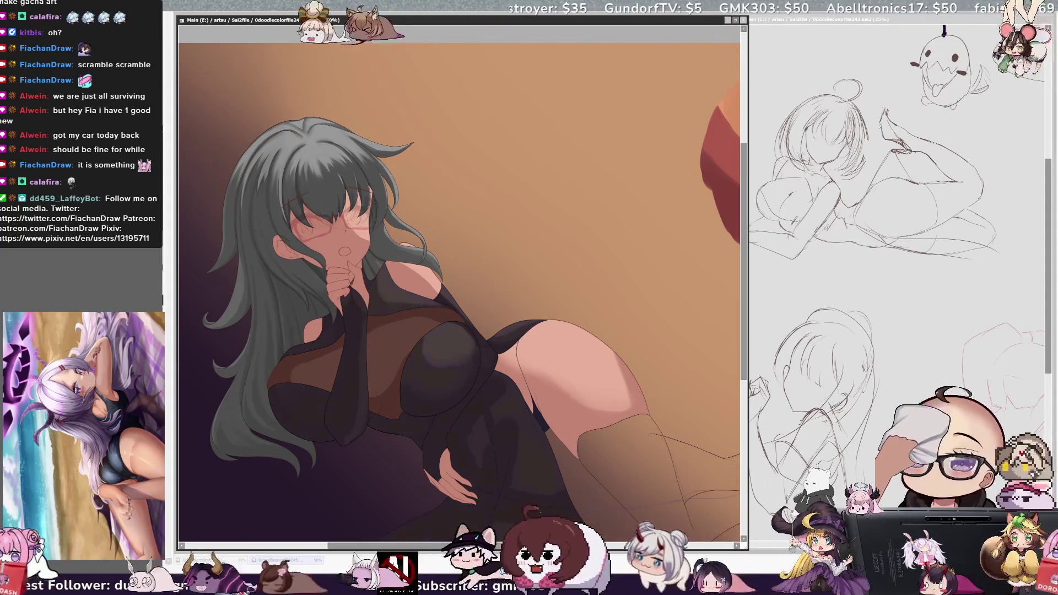
pyautogui.hotkey('ctrl', 'y')
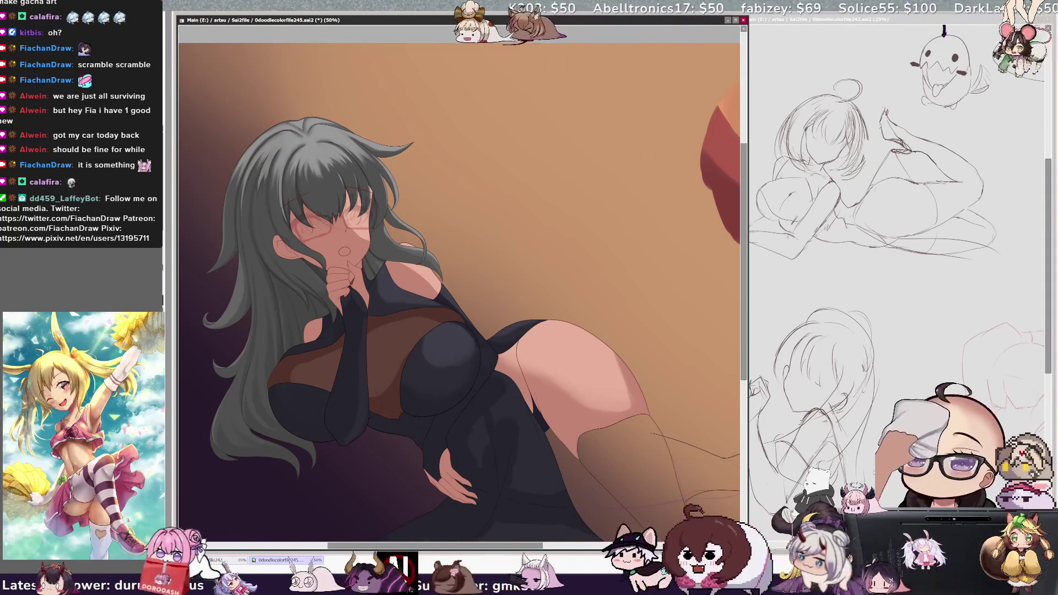
pyautogui.scroll(-2, 529, 97)
pyautogui.scroll(1, 529, 96)
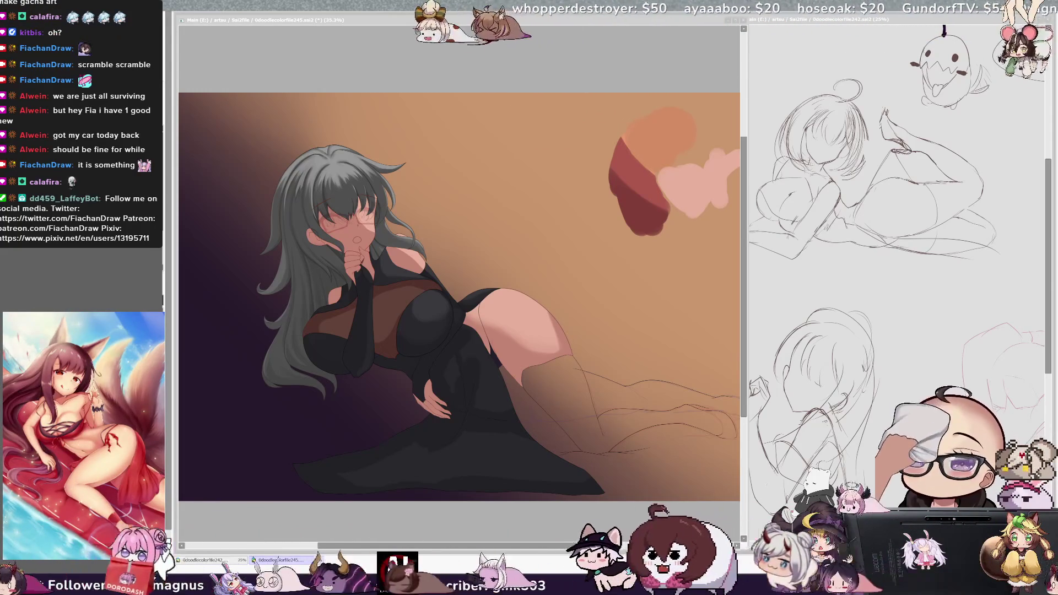
pyautogui.click(485, 327)
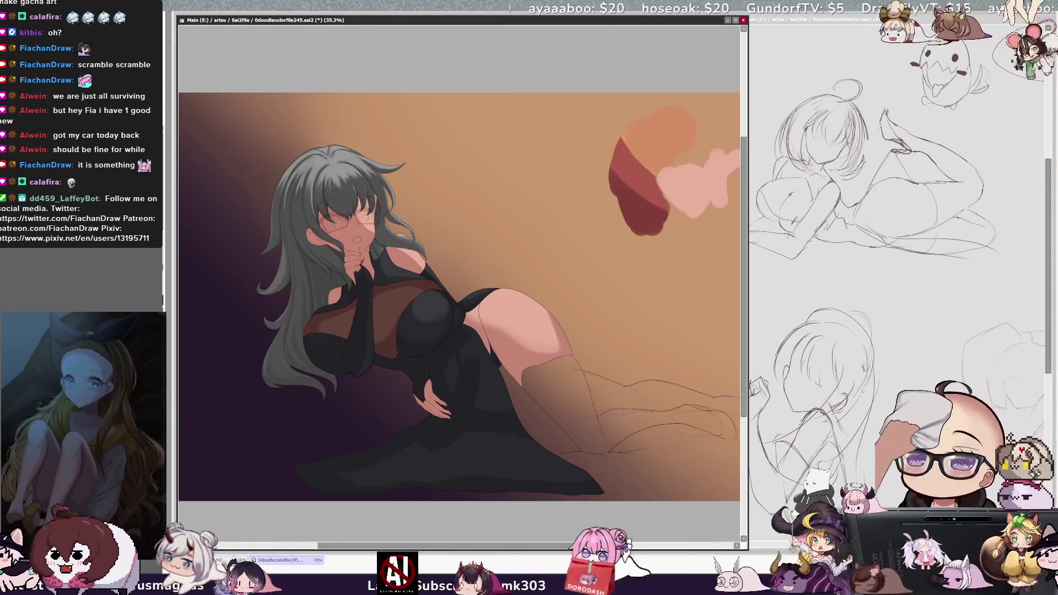
pyautogui.hotkey('ctrl', '+')
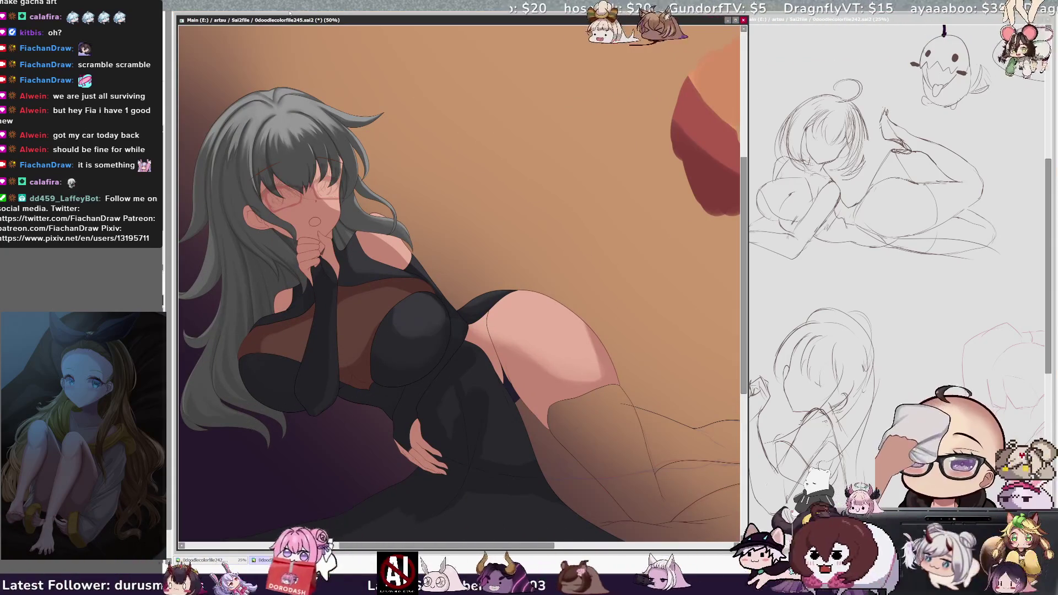
pyautogui.hscroll(-2, 460, 275)
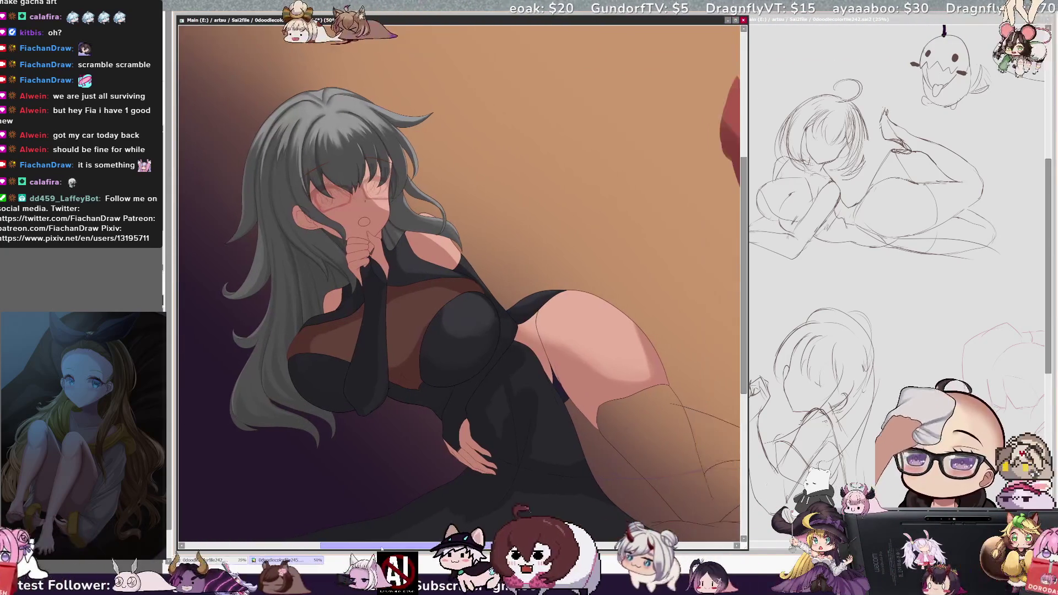
pyautogui.press(']')
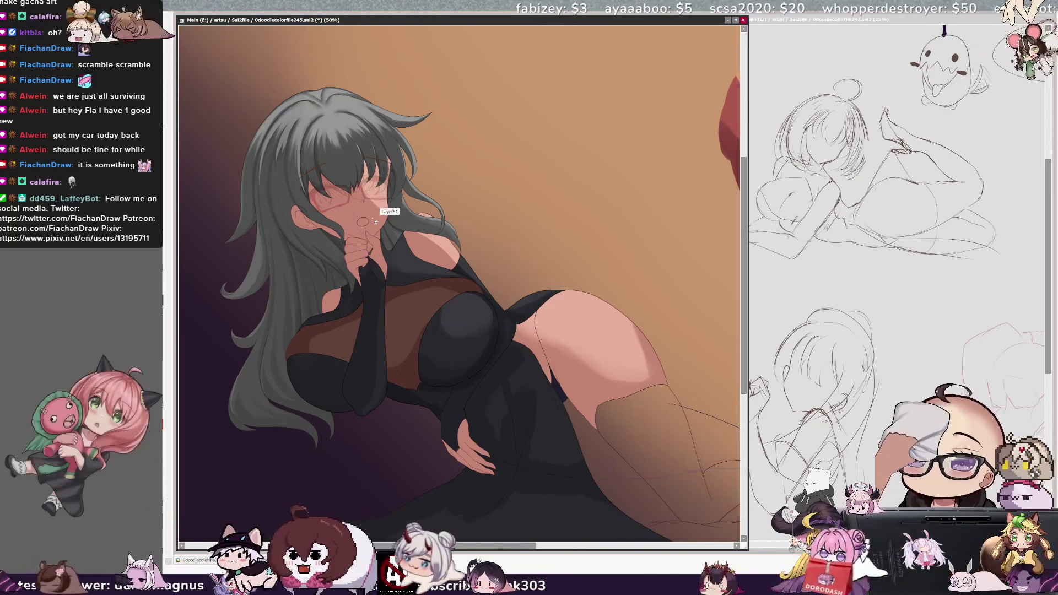
pyautogui.moveTo(383, 303); pyautogui.dragTo(338, 291)
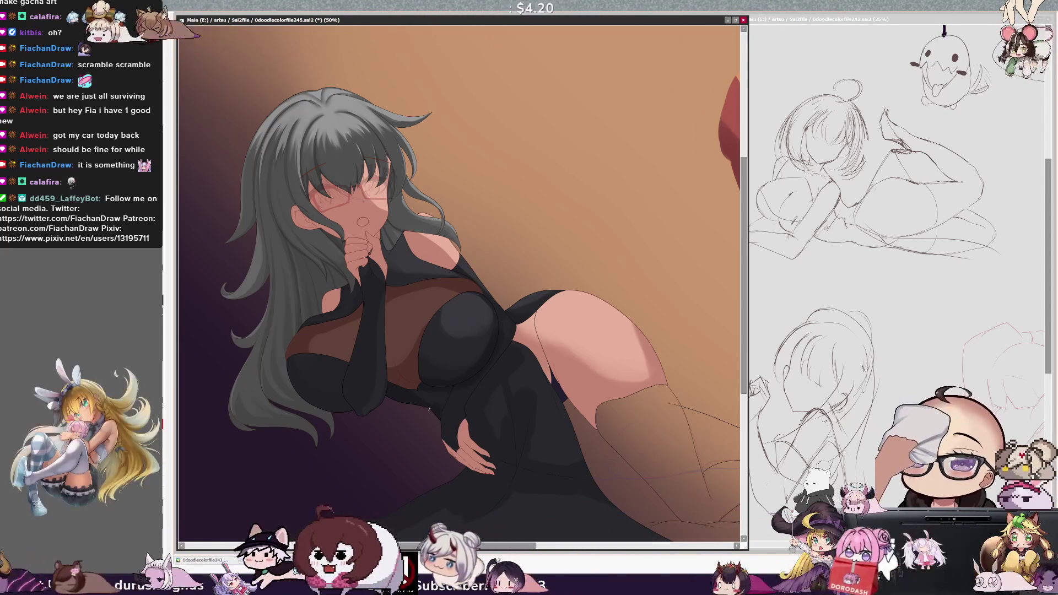
# Step: On Layer51, mask the dress front from chest to hand with the Selection Pen
pyautogui.keyDown('ctrl'); pyautogui.keyDown('shift'); pyautogui.click(465, 428); pyautogui.keyUp('shift'); pyautogui.keyUp('ctrl')
pyautogui.keyDown('ctrl'); pyautogui.keyDown('shift'); pyautogui.click(529, 325); pyautogui.keyUp('shift'); pyautogui.keyUp('ctrl')
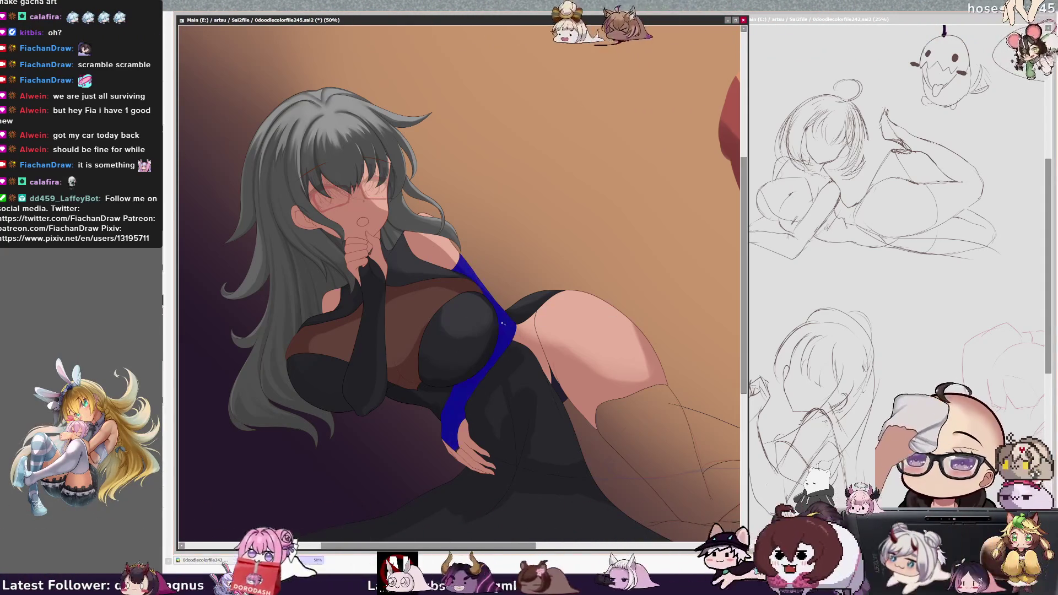
pyautogui.press('b')
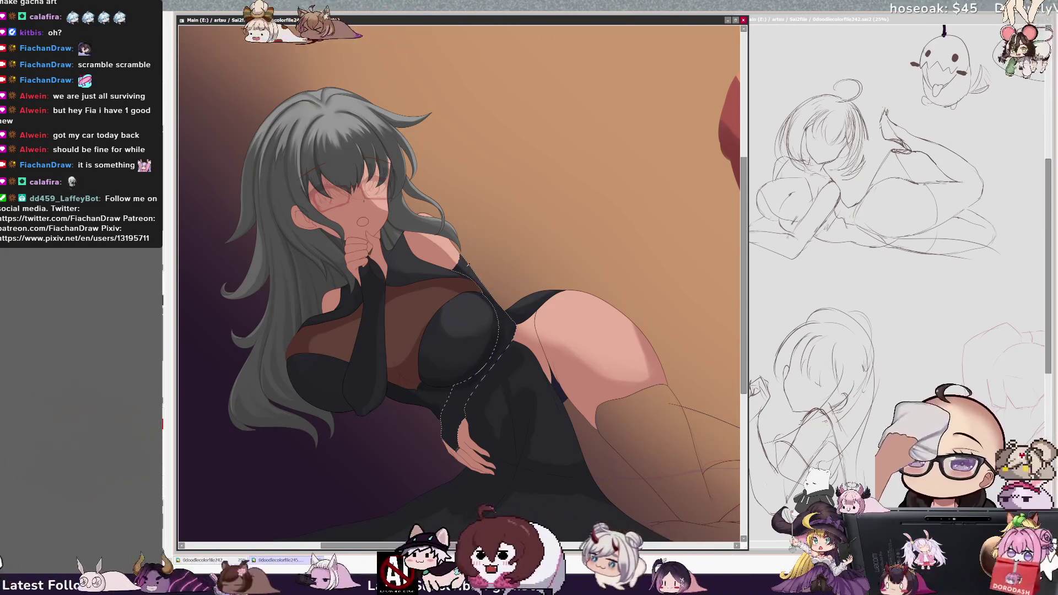
pyautogui.keyDown('ctrl'); pyautogui.keyDown('shift'); pyautogui.click(519, 337); pyautogui.keyUp('shift'); pyautogui.keyUp('ctrl')
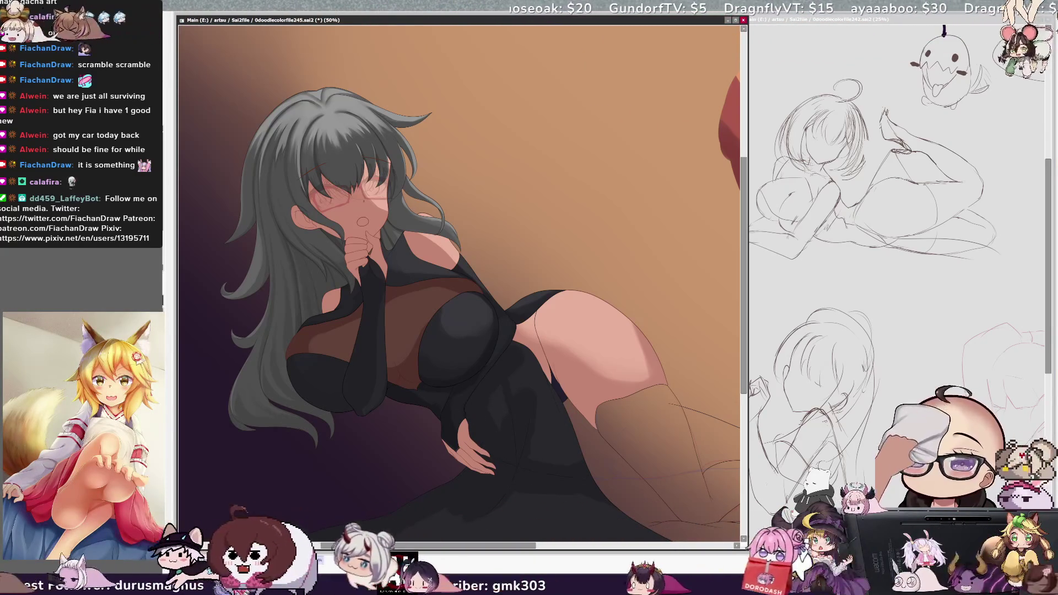
pyautogui.moveTo(460, 276); pyautogui.dragTo(513, 262)
# Step: Toggle the hair tint with undo and redo, settling on the grey hair colour
pyautogui.hotkey('ctrl', 'z')
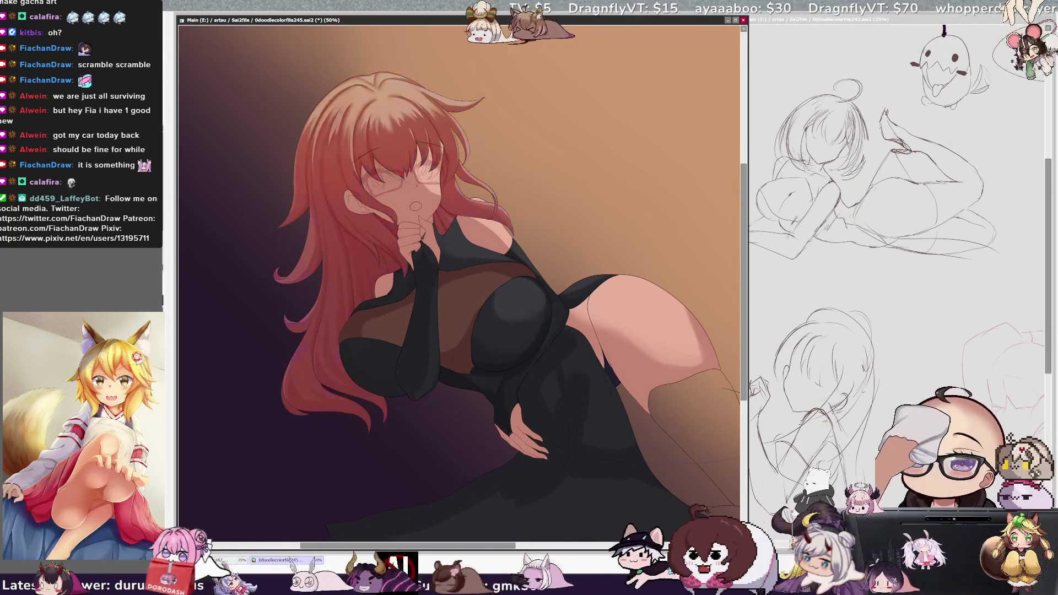
pyautogui.hotkey('ctrl', 'y')
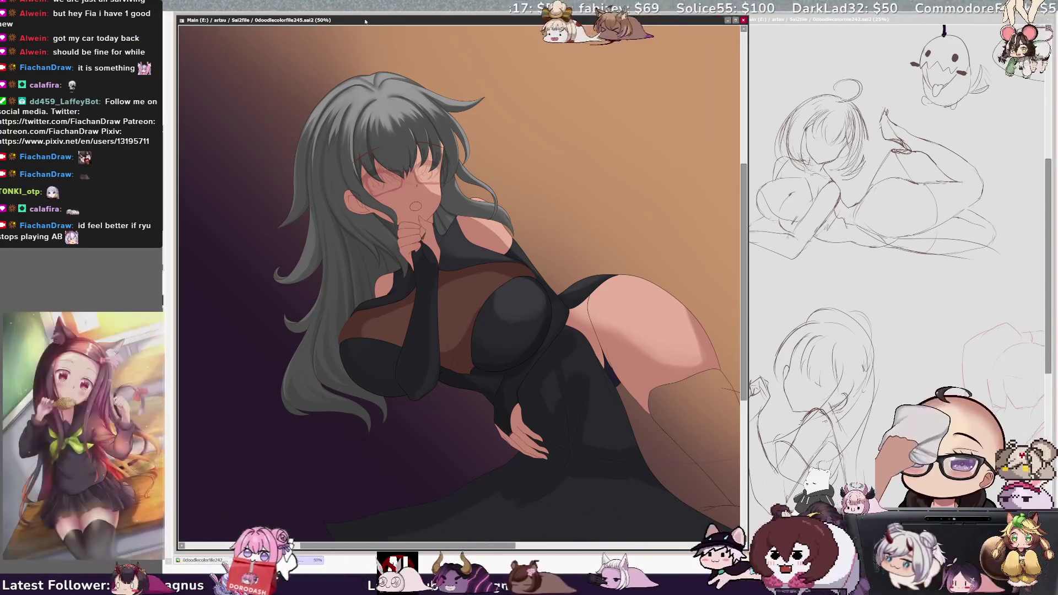
pyautogui.scroll(1, 334, 148)
# Step: Zoom from 50% to 70.7% on the face and upper body, then reposition the view
pyautogui.scroll(1, 312, 150)
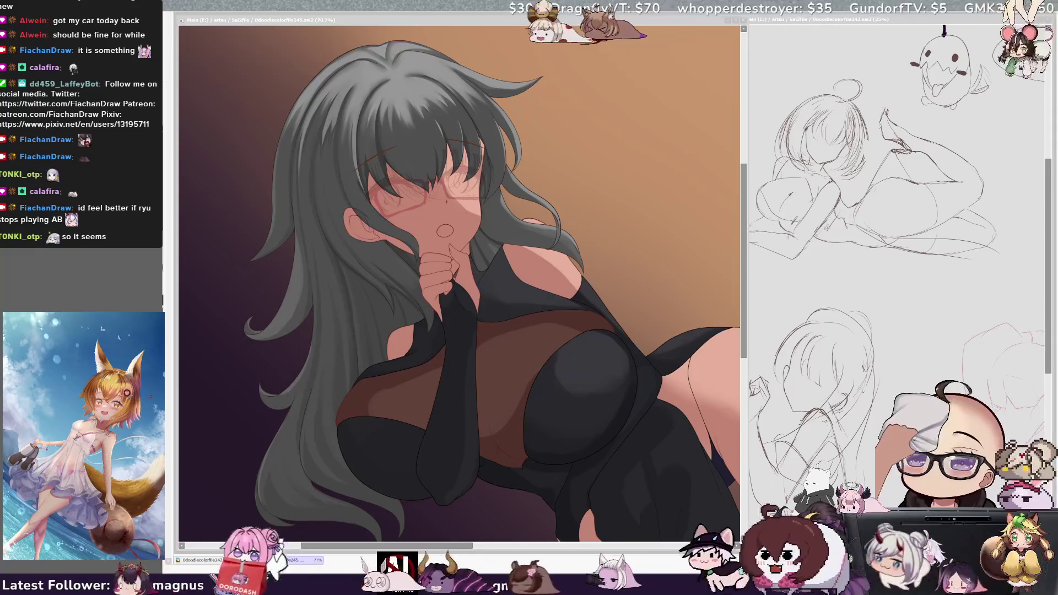
pyautogui.scroll(-3, 623, 331)
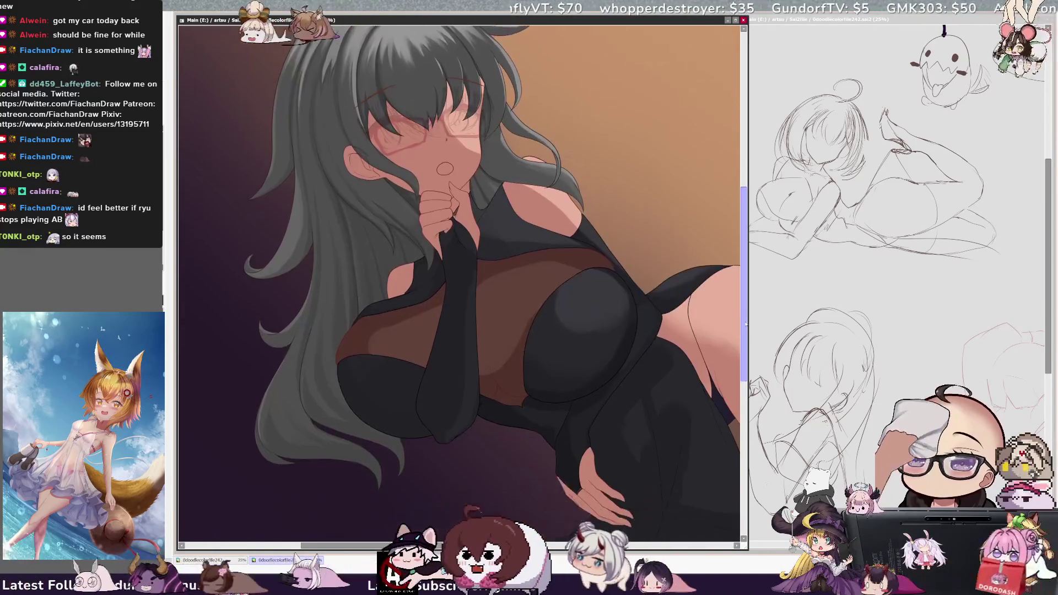
# Step: Pan the canvas and zoom back out from 70.7% to 50%
pyautogui.moveTo(464, 547); pyautogui.dragTo(472, 547)
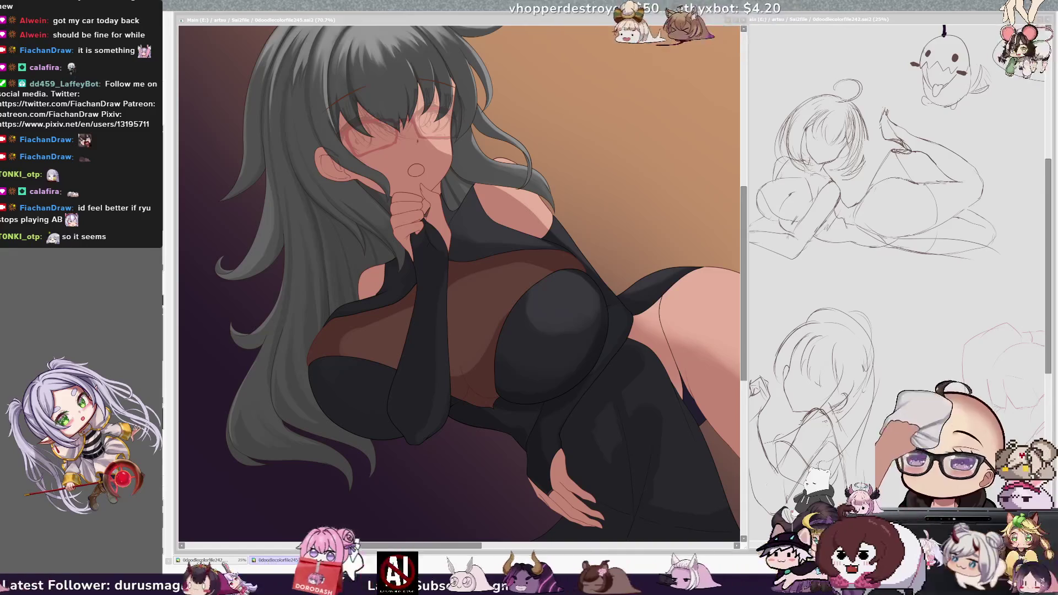
pyautogui.hscroll(-1, 458, 276)
pyautogui.hscroll(1, 457, 276)
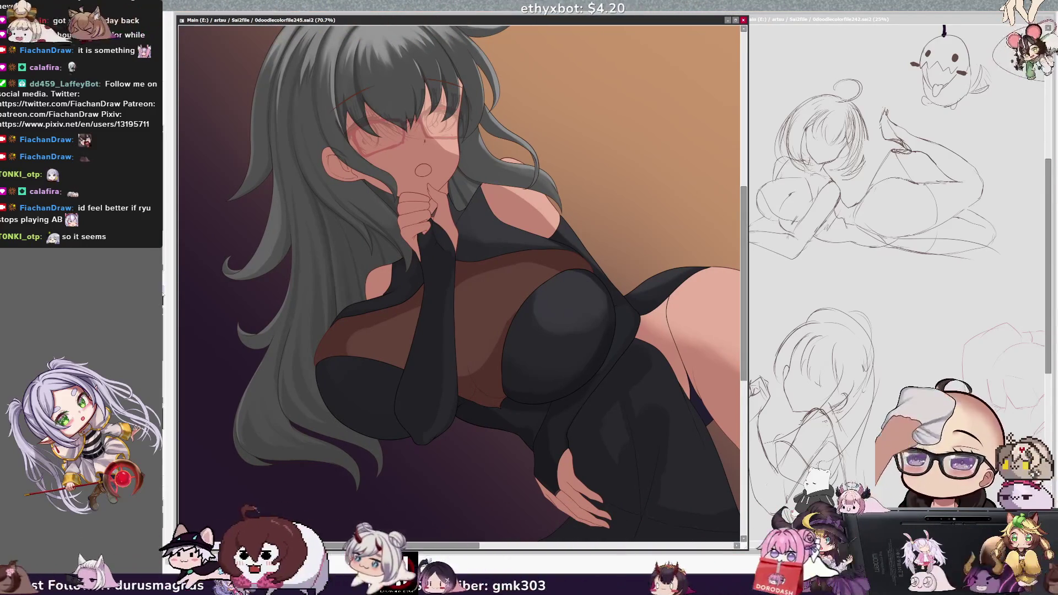
pyautogui.press('-')
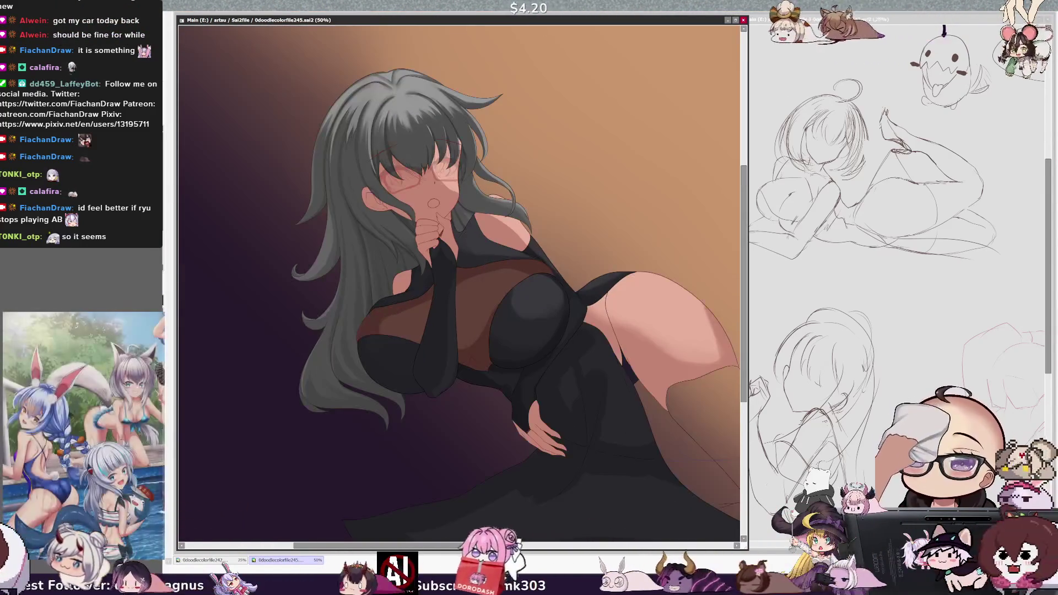
pyautogui.press('-')
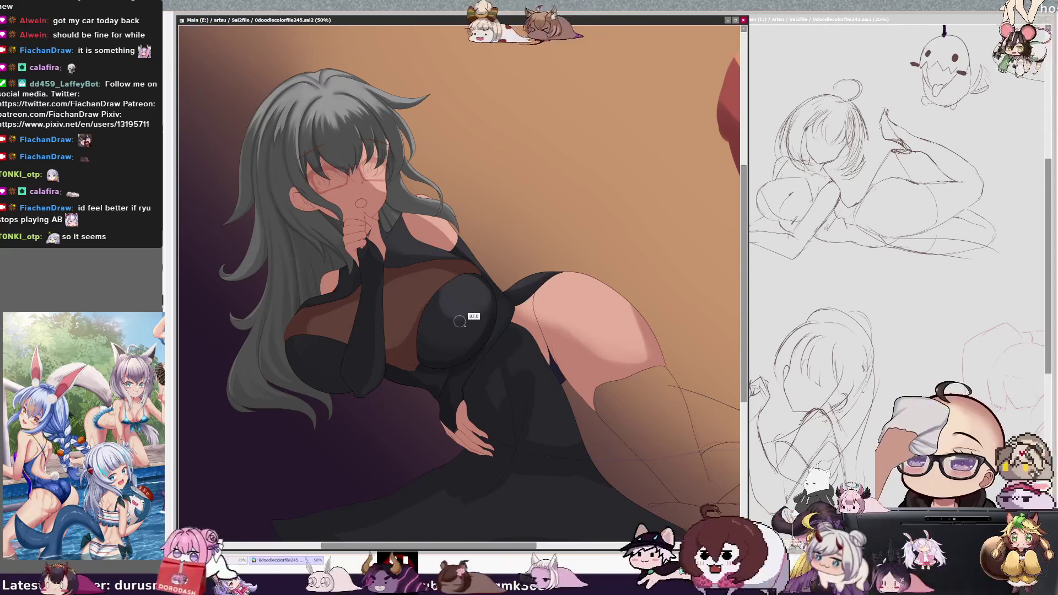
# Step: On the Cloth layer, paint darker folds on the bodice and skirt with a size-42 brush
pyautogui.moveTo(746, 291); pyautogui.dragTo(747, 310)
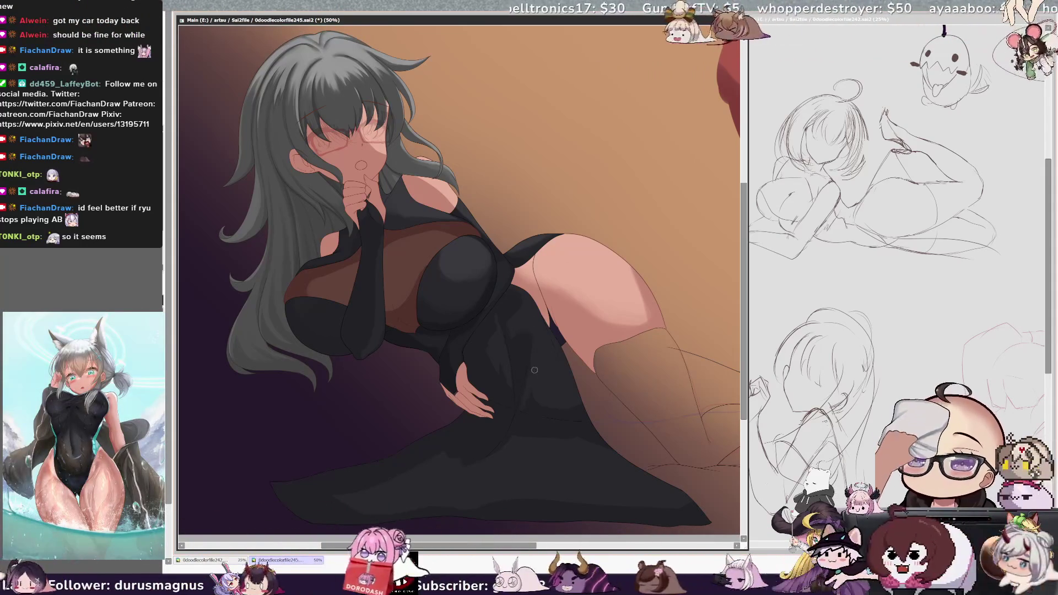
pyautogui.keyDown('ctrl'); pyautogui.keyDown('shift'); pyautogui.click(531, 397); pyautogui.keyUp('shift'); pyautogui.keyUp('ctrl')
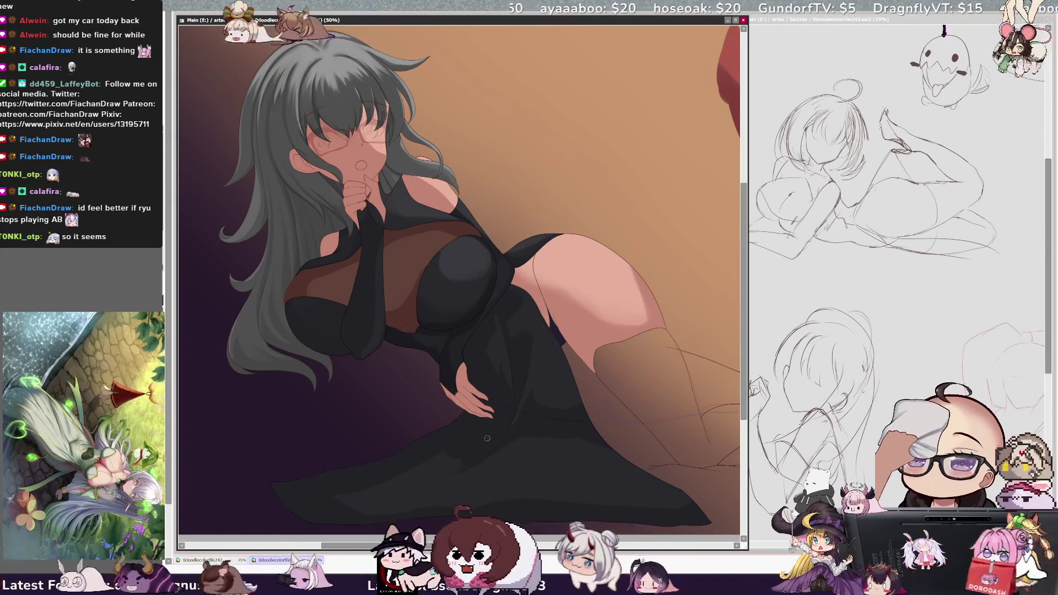
pyautogui.press(']')
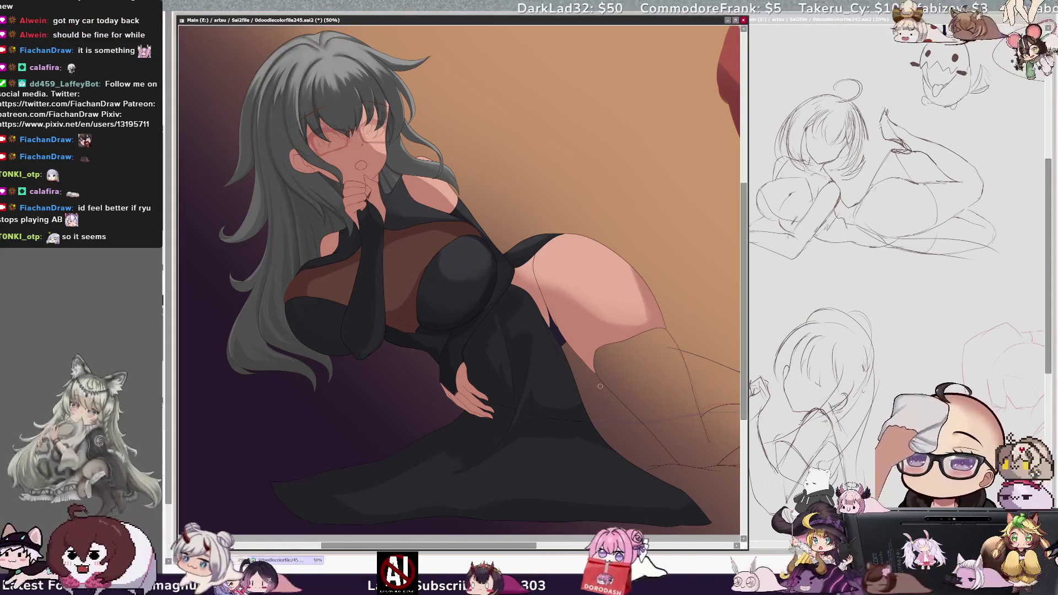
pyautogui.scroll(-1, 459, 275)
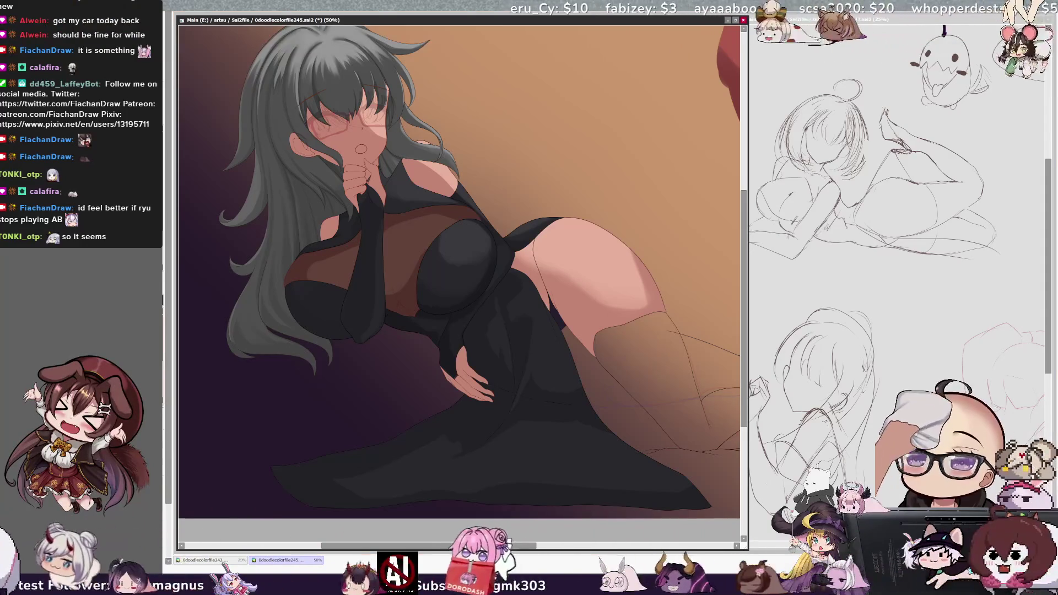
pyautogui.press('Delete')
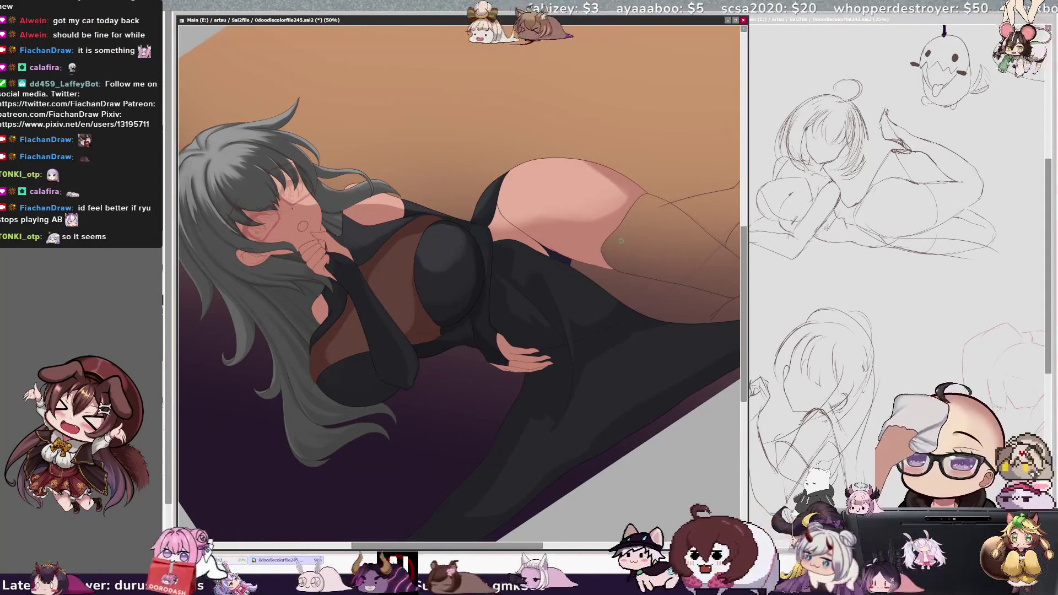
# Step: Paint darker shadow along the skirt hem with a resized brush, then return the view upright
pyautogui.scroll(-2, 559, 370)
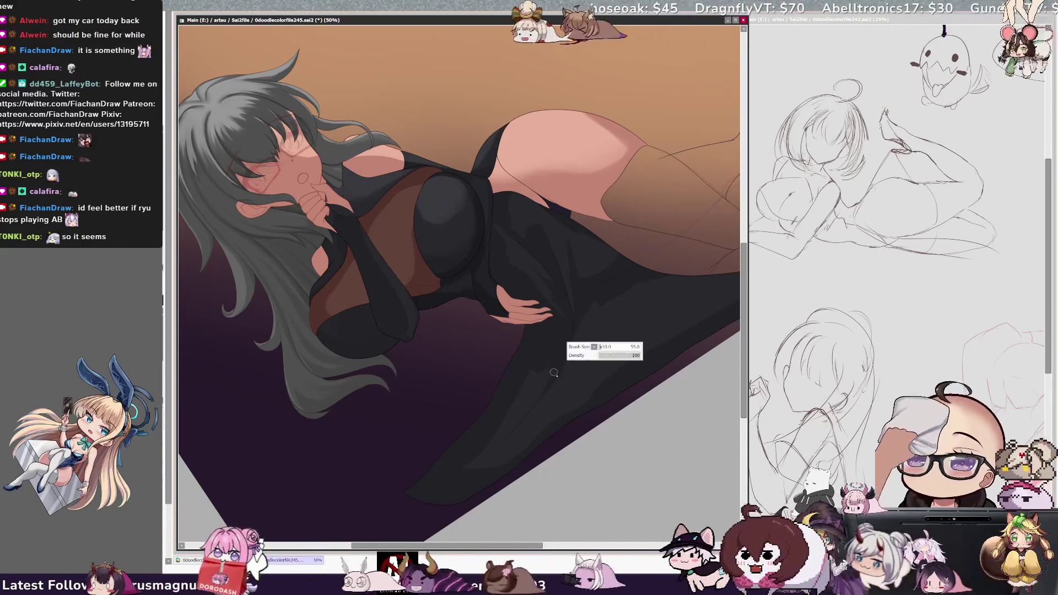
pyautogui.moveTo(524, 545); pyautogui.dragTo(555, 544)
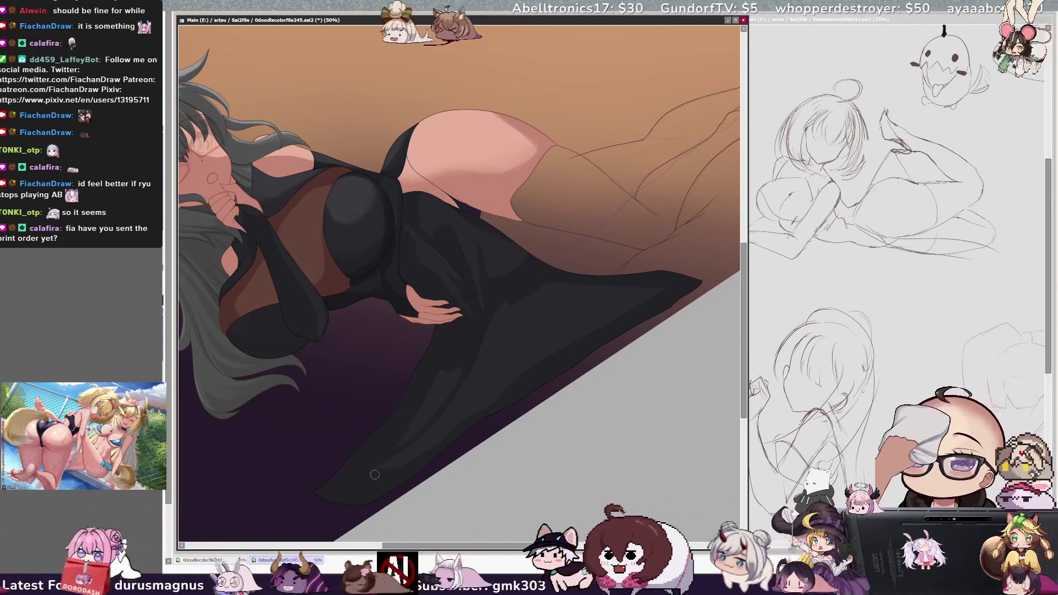
pyautogui.press('[')
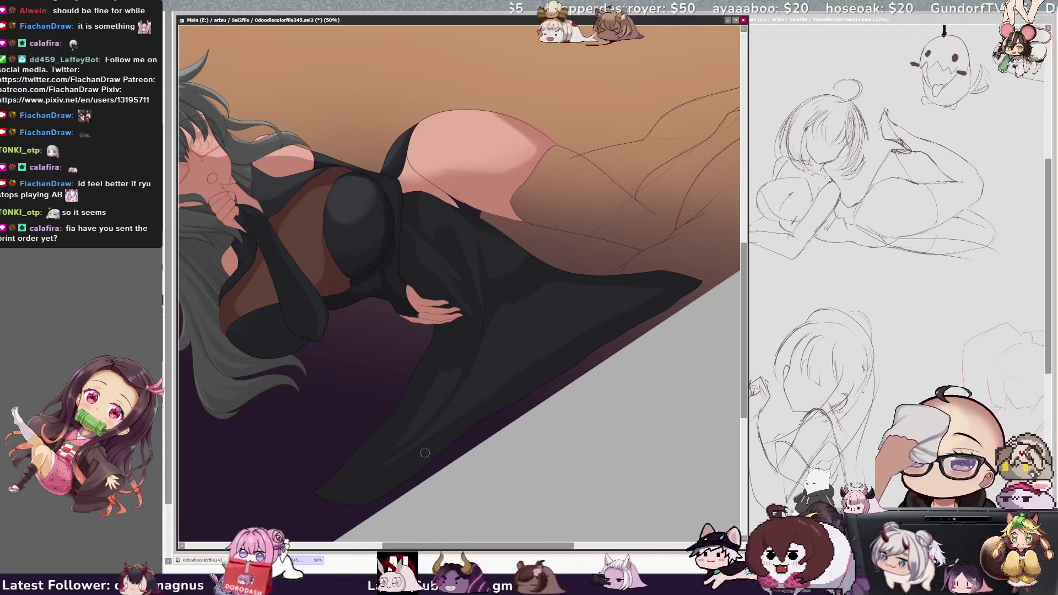
pyautogui.press('Home')
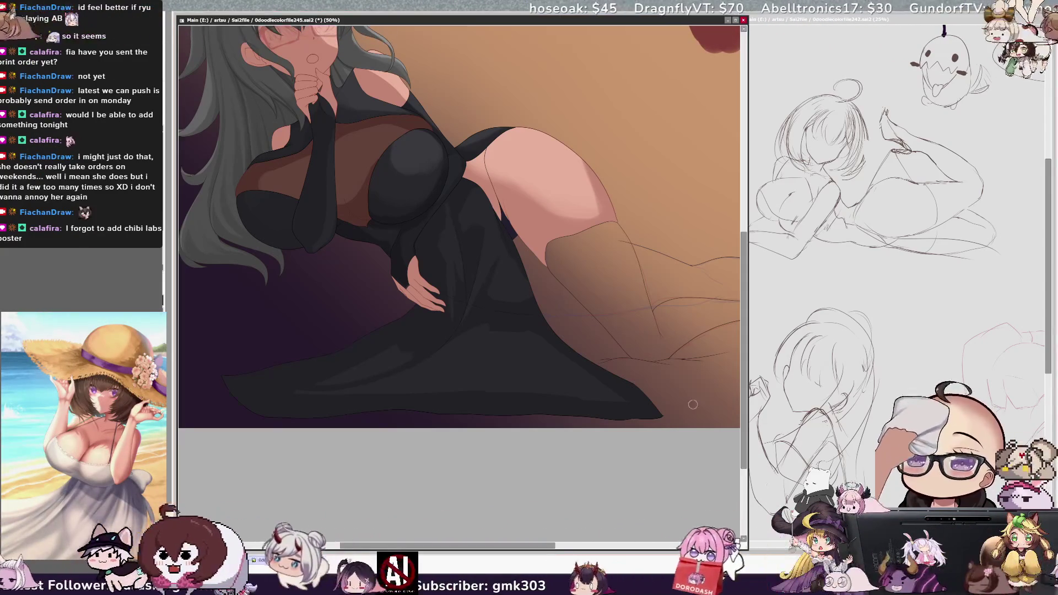
pyautogui.scroll(3, 734, 351)
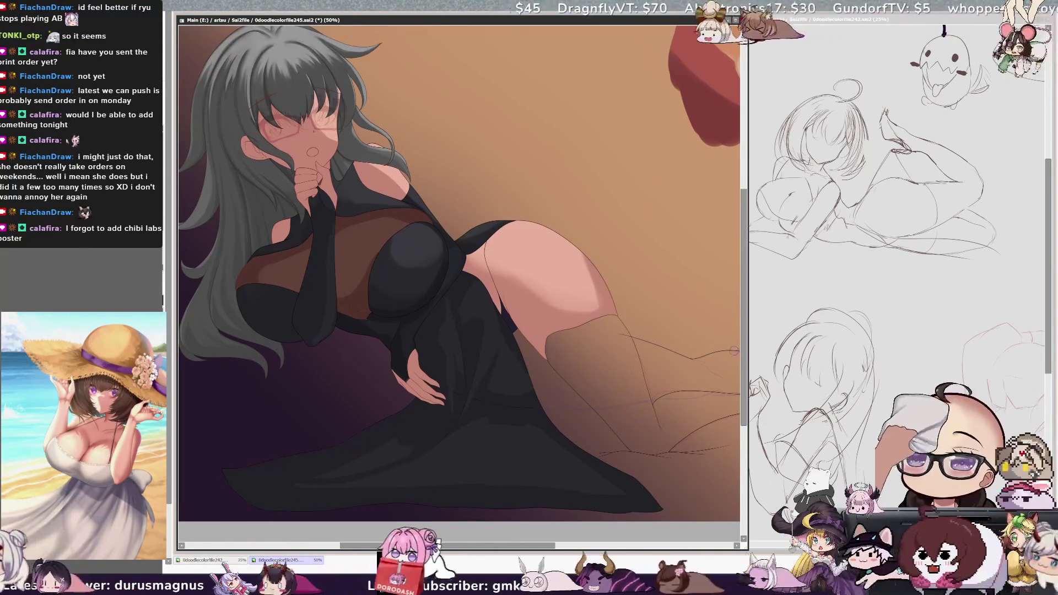
# Step: Set the brush to size 36 and paint darker fold shadows across the lower skirt
pyautogui.moveTo(458, 275)
pyautogui.mouseDown()
pyautogui.moveTo(334, 374)
pyautogui.moveTo(345, 326)
pyautogui.moveTo(476, 314)
pyautogui.moveTo(504, 281)
pyautogui.moveTo(489, 281)
pyautogui.mouseUp()
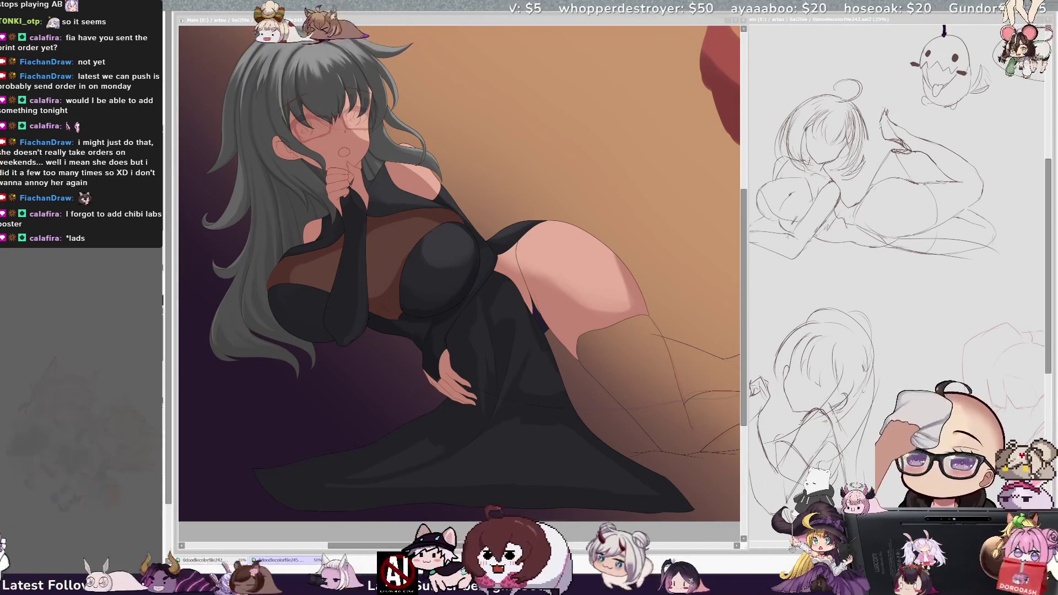
pyautogui.click(506, 389)
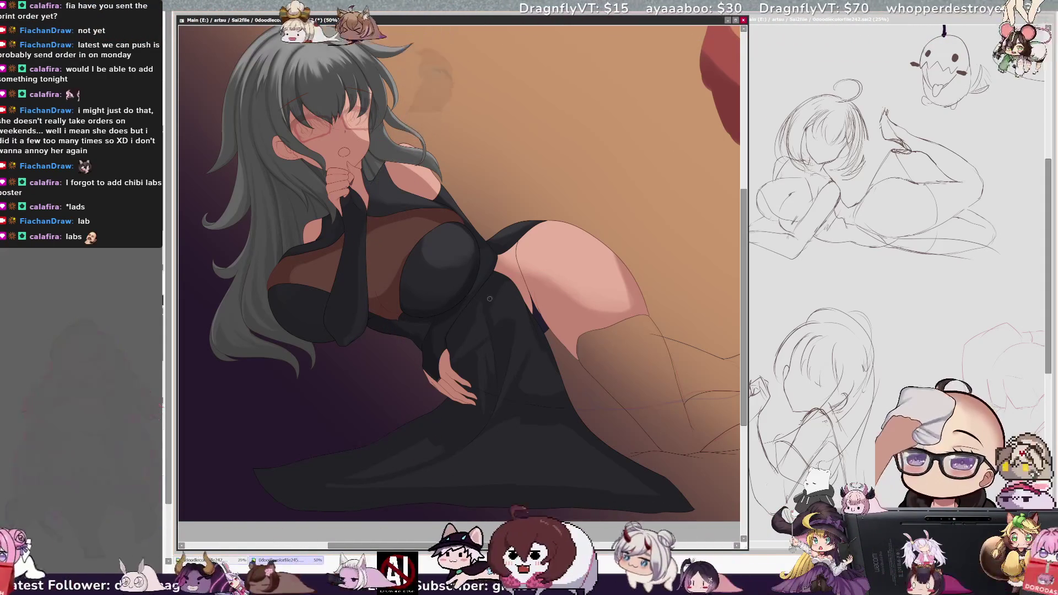
pyautogui.moveTo(478, 318); pyautogui.dragTo(510, 340)
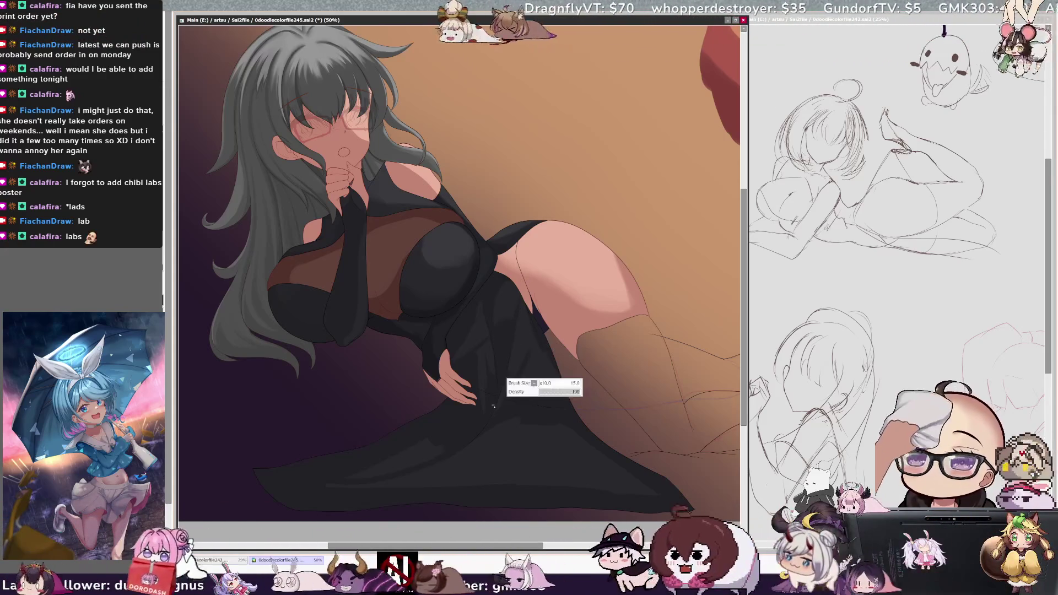
pyautogui.moveTo(518, 397); pyautogui.dragTo(526, 385)
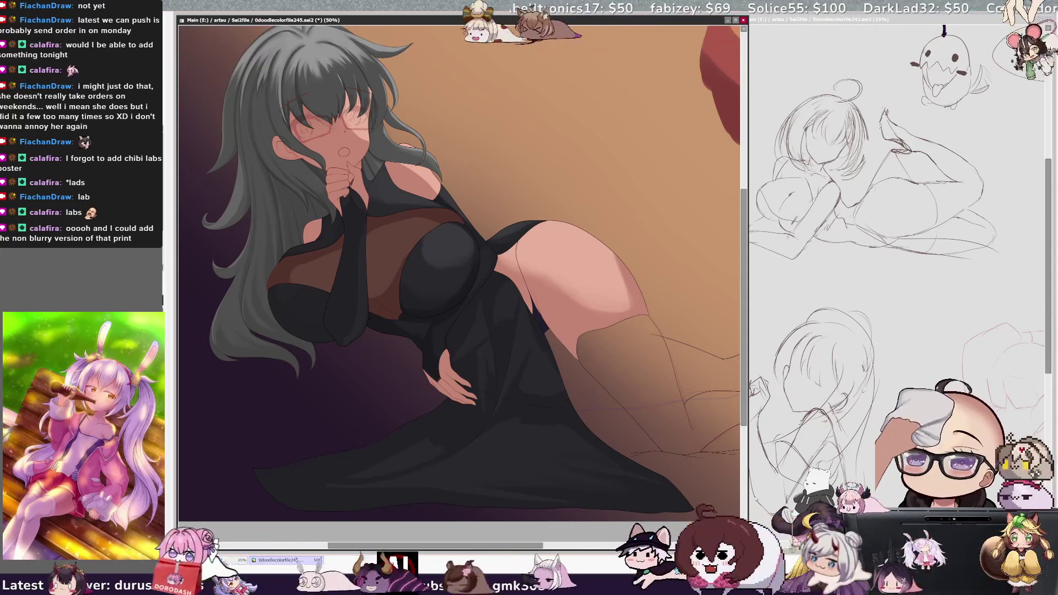
pyautogui.press('[')
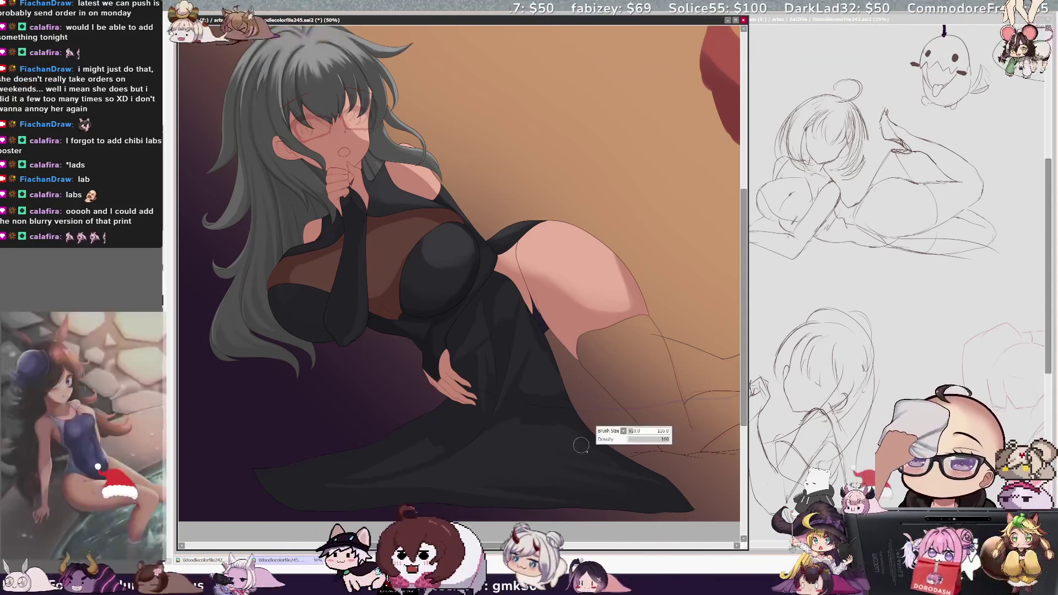
# Step: Try several smaller and larger brush sizes, ending with the brush enlarged to 81
pyautogui.press('[')
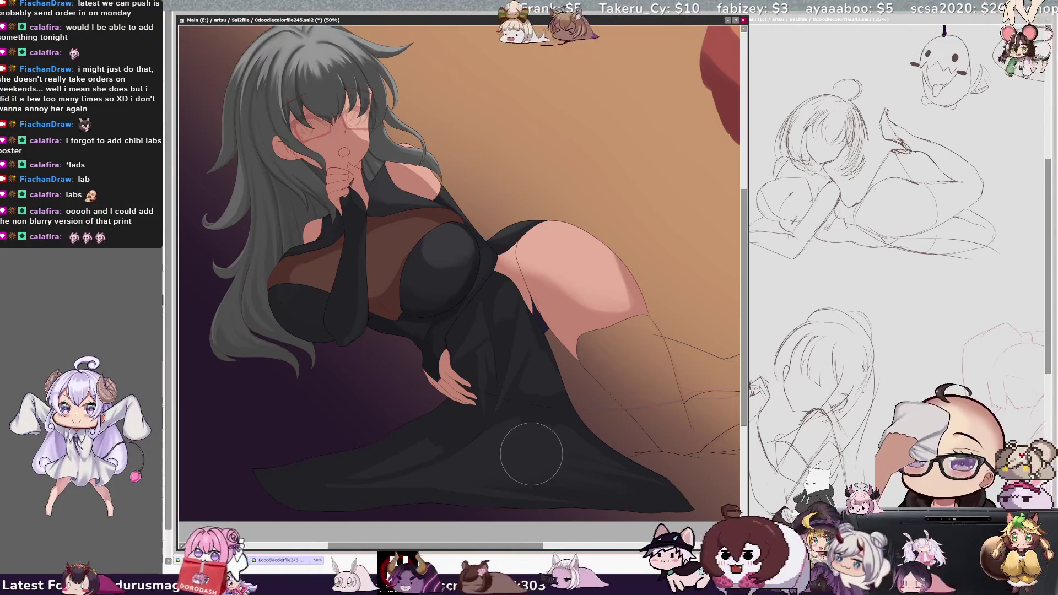
pyautogui.press('[')
pyautogui.press('[')
pyautogui.press('[')
pyautogui.press(']')
pyautogui.press(']')
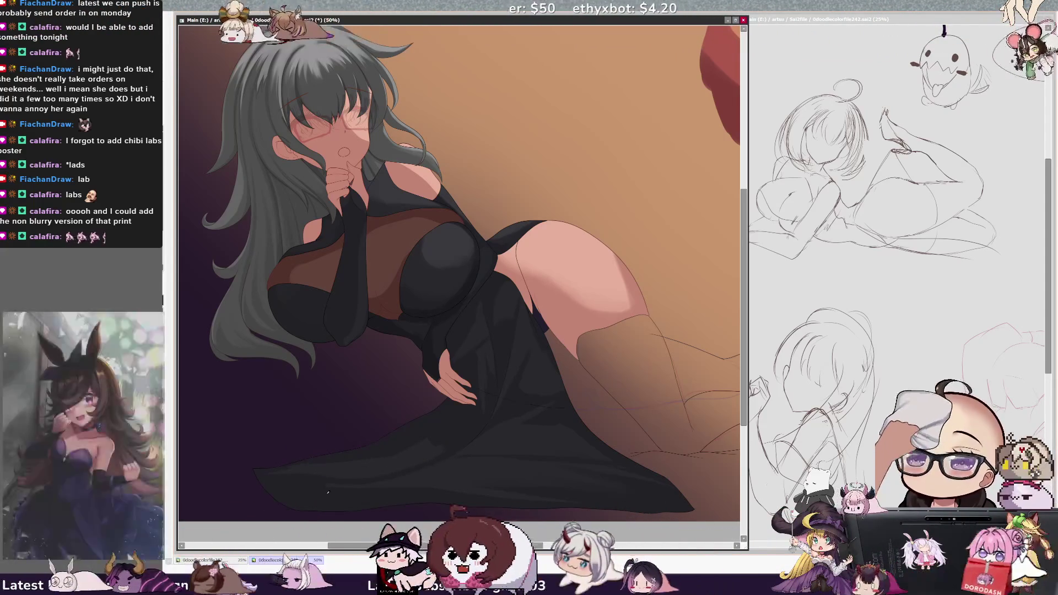
pyautogui.press('[')
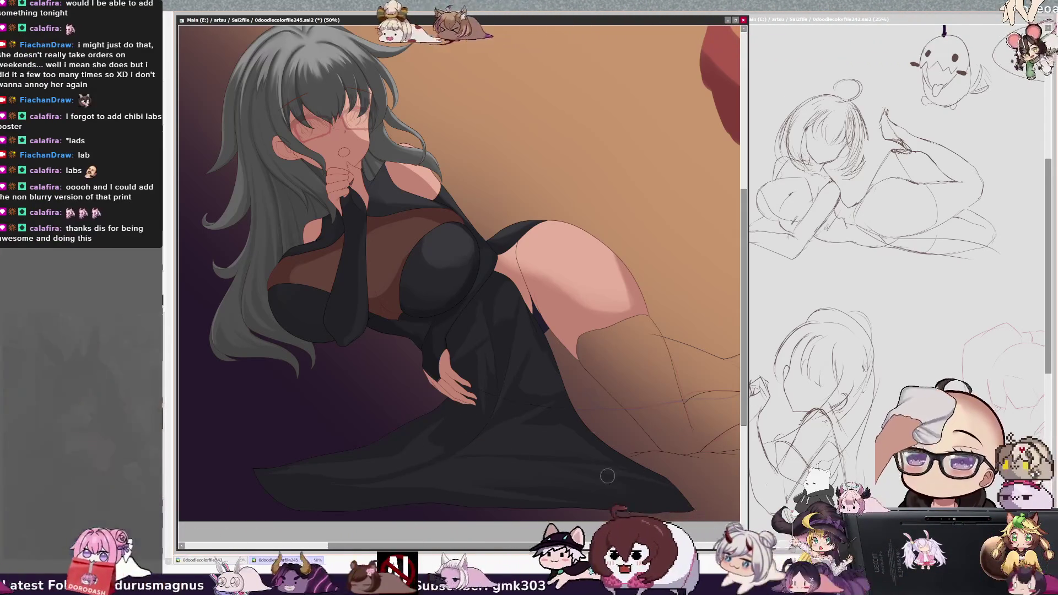
pyautogui.press('[')
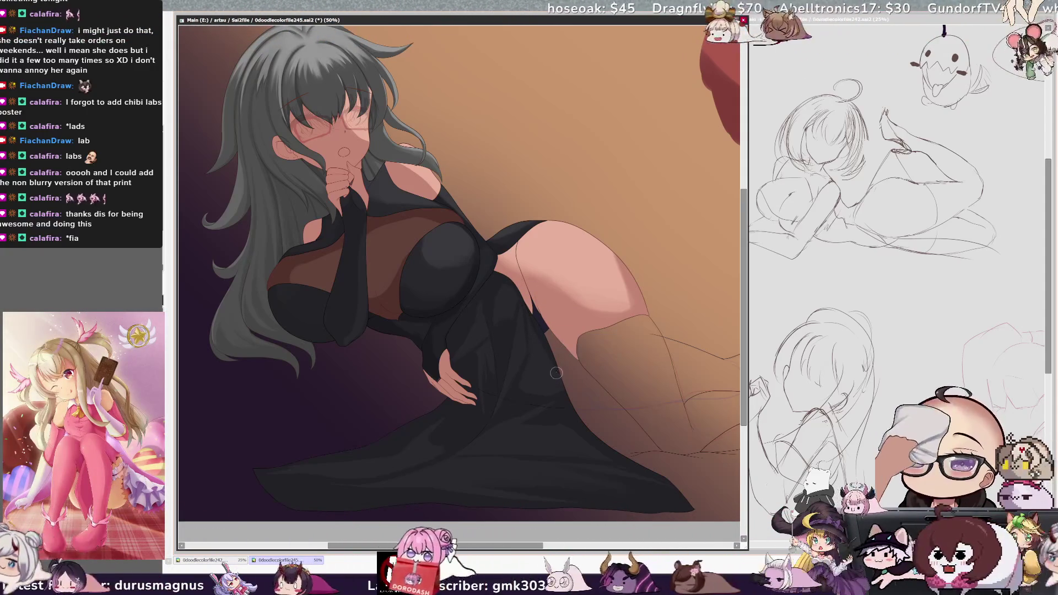
pyautogui.hotkey('ctrl', 'alt')
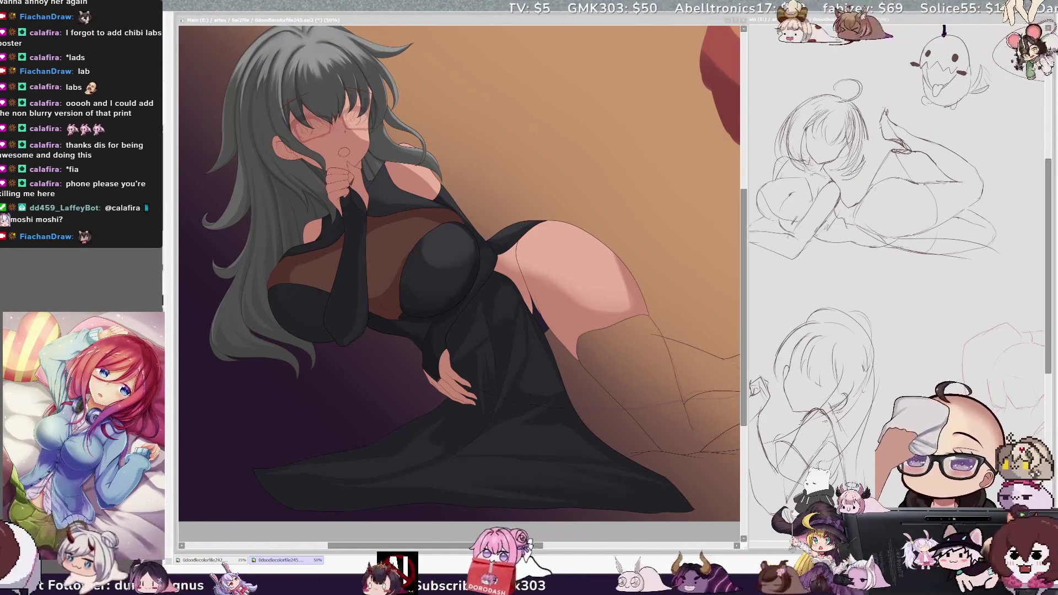
# Step: Shape the skirt folds down to the hem, resizing the brush between about 101 and 81
pyautogui.click(538, 332)
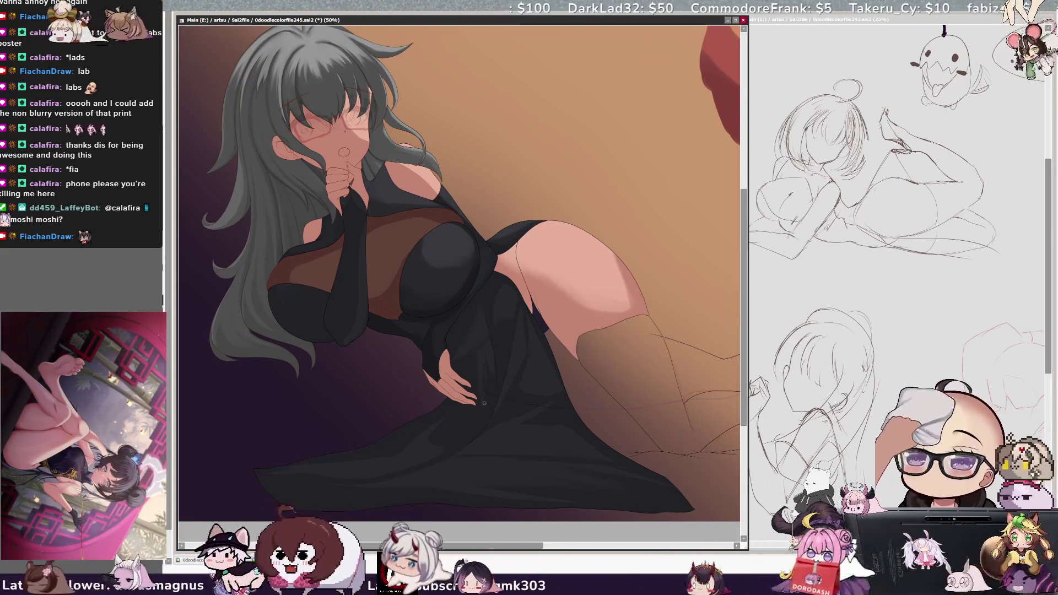
pyautogui.moveTo(486, 359); pyautogui.dragTo(482, 352)
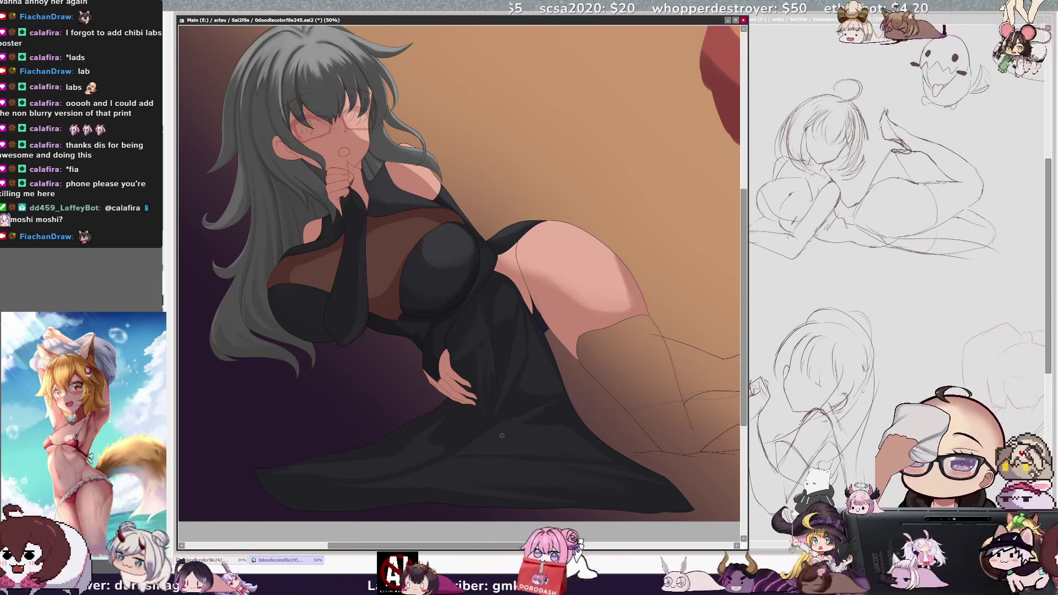
pyautogui.press(']')
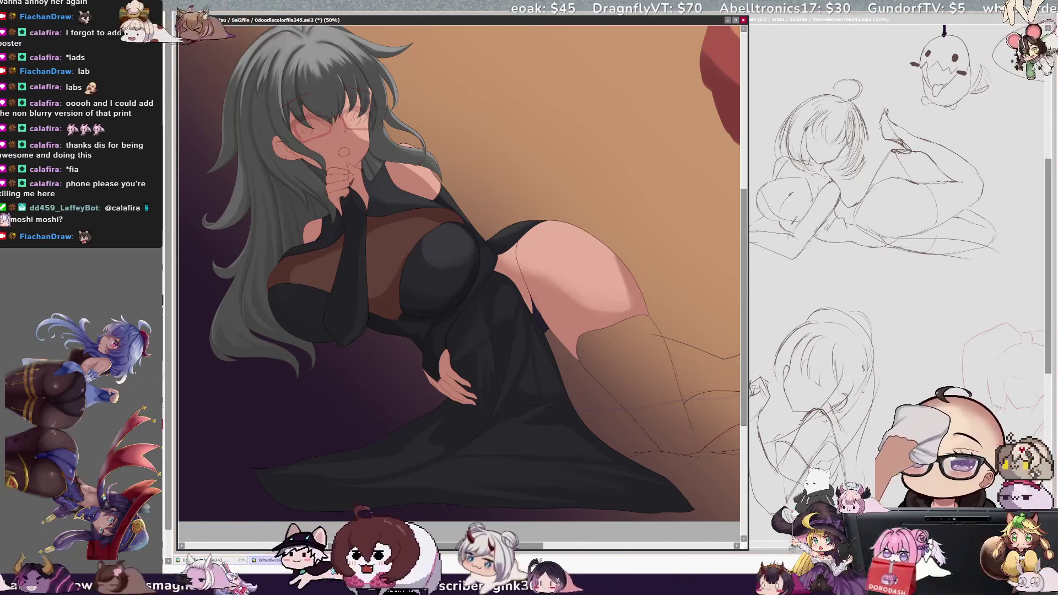
pyautogui.press(']')
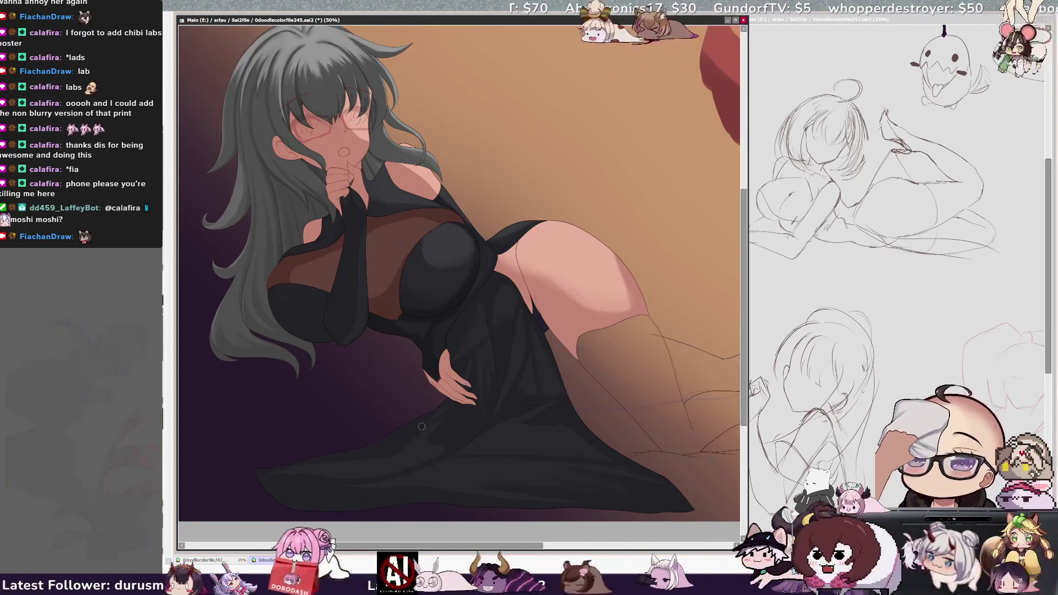
pyautogui.press(']')
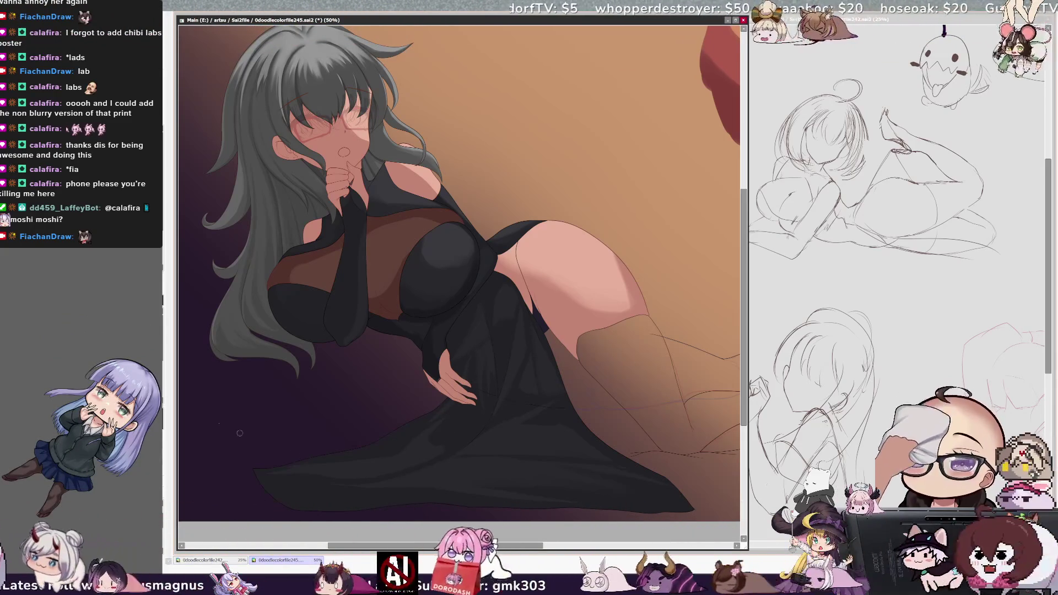
pyautogui.press('[')
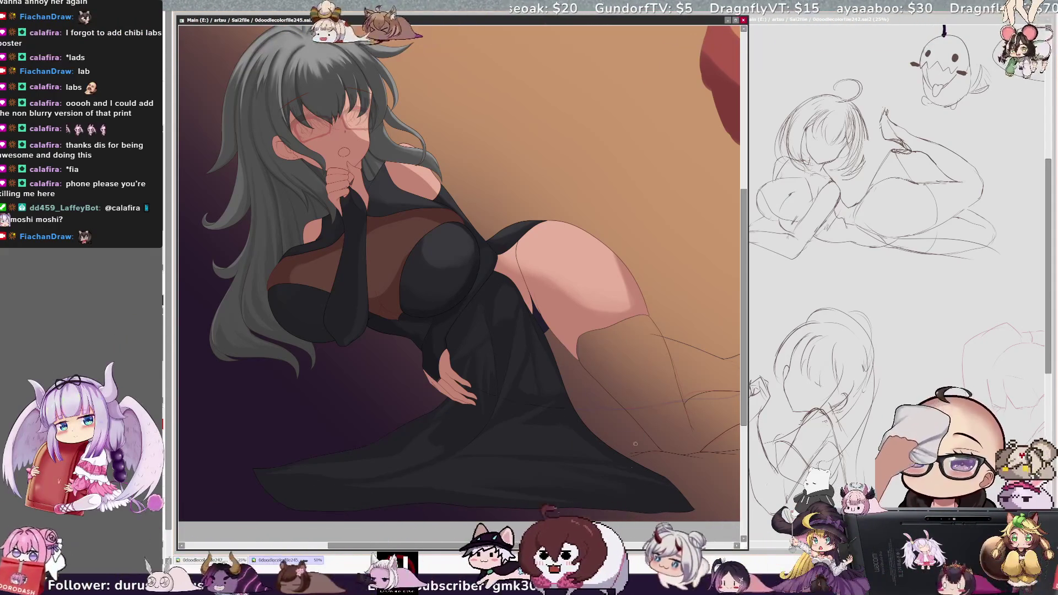
pyautogui.hscroll(3, 285, 312)
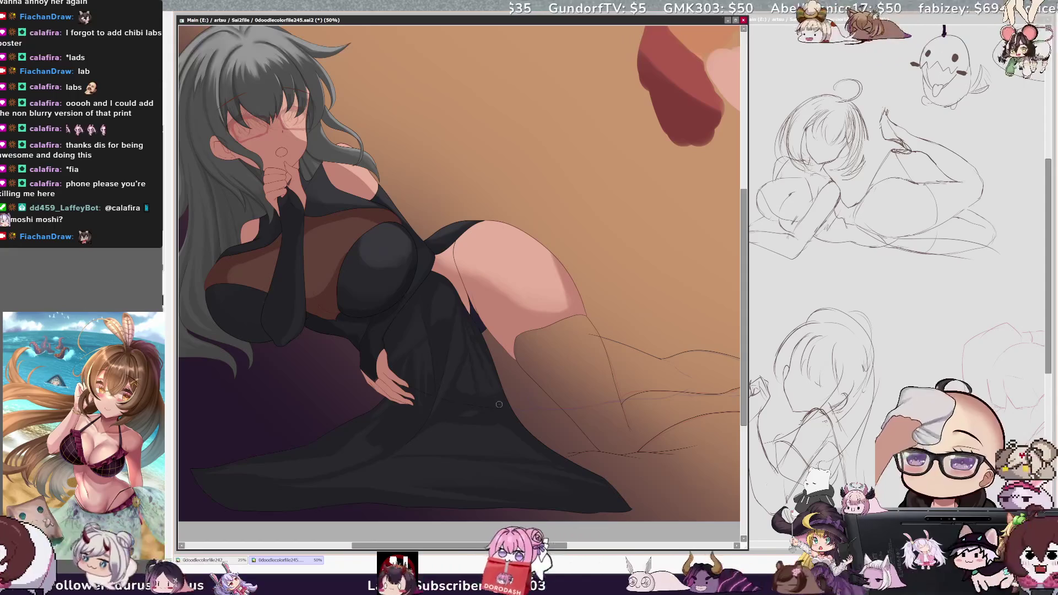
# Step: Set the brush to 49, then 10, and lighten the lower-left background near the hair and hand
pyautogui.press('[')
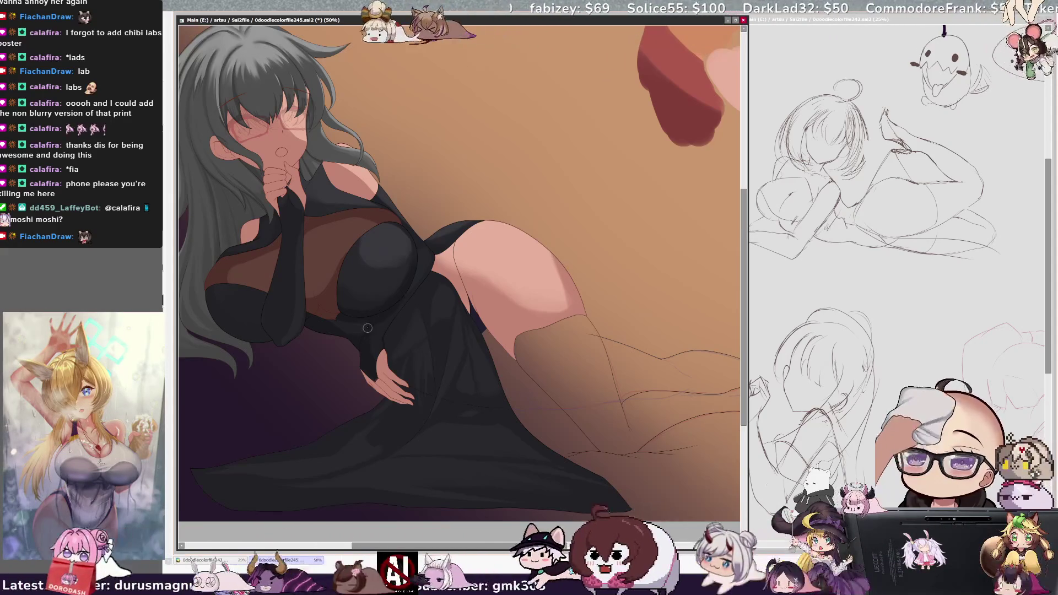
pyautogui.press('[')
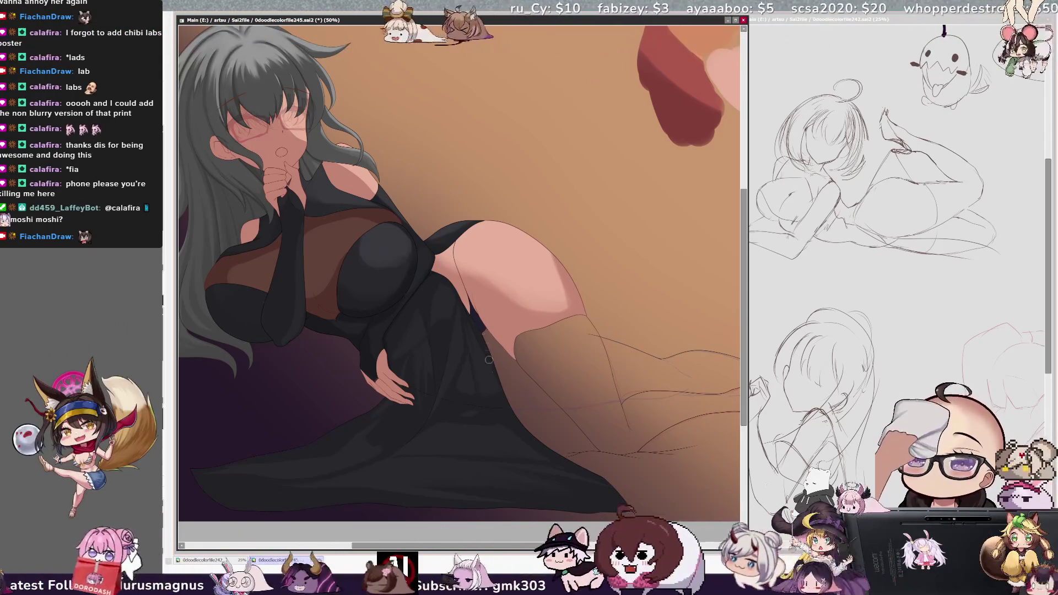
pyautogui.moveTo(489, 360); pyautogui.dragTo(492, 518)
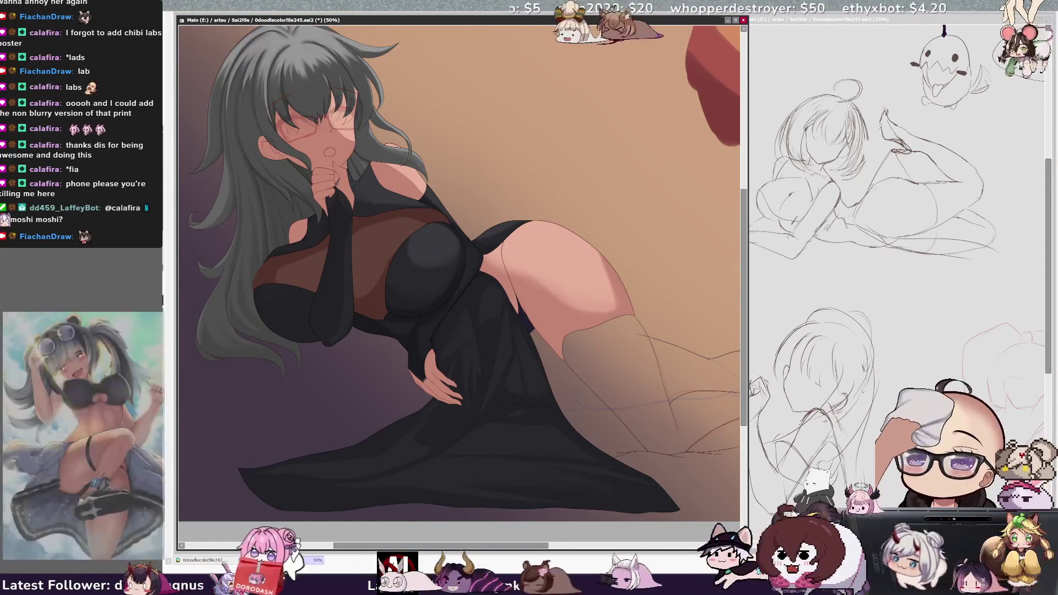
# Step: Undo the background lightening, enlarge the brush, and zoom to 200% on the raised hand
pyautogui.hotkey('ctrl', 'z')
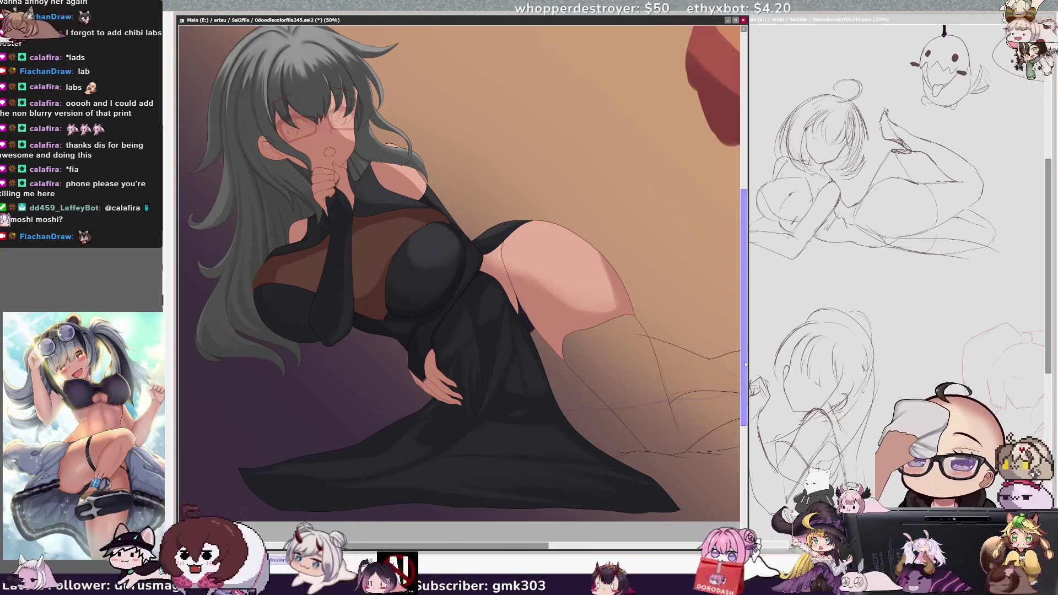
pyautogui.moveTo(745, 408); pyautogui.dragTo(745, 372)
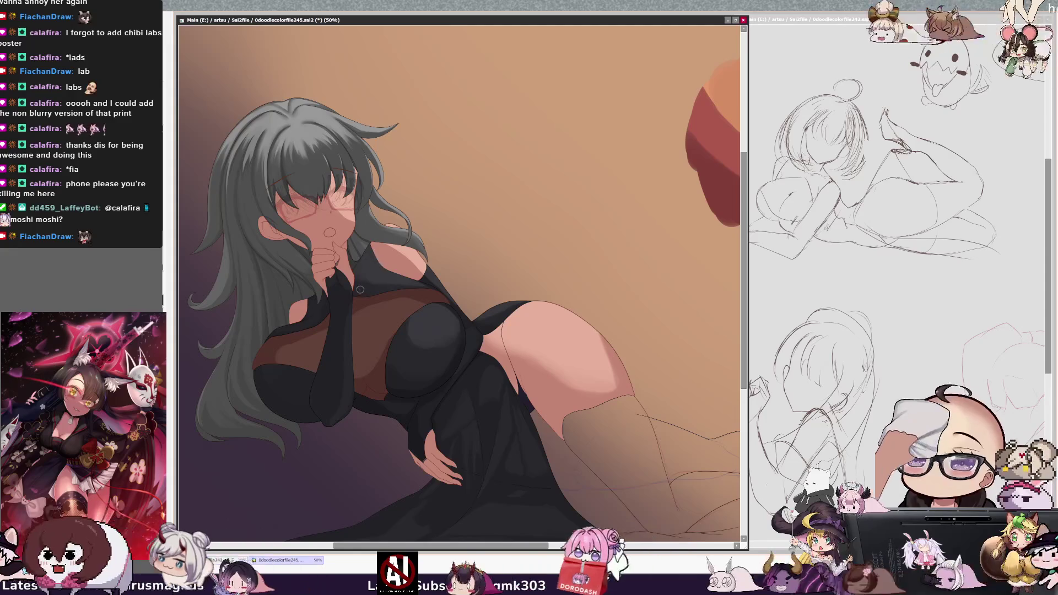
pyautogui.moveTo(339, 270); pyautogui.dragTo(357, 288)
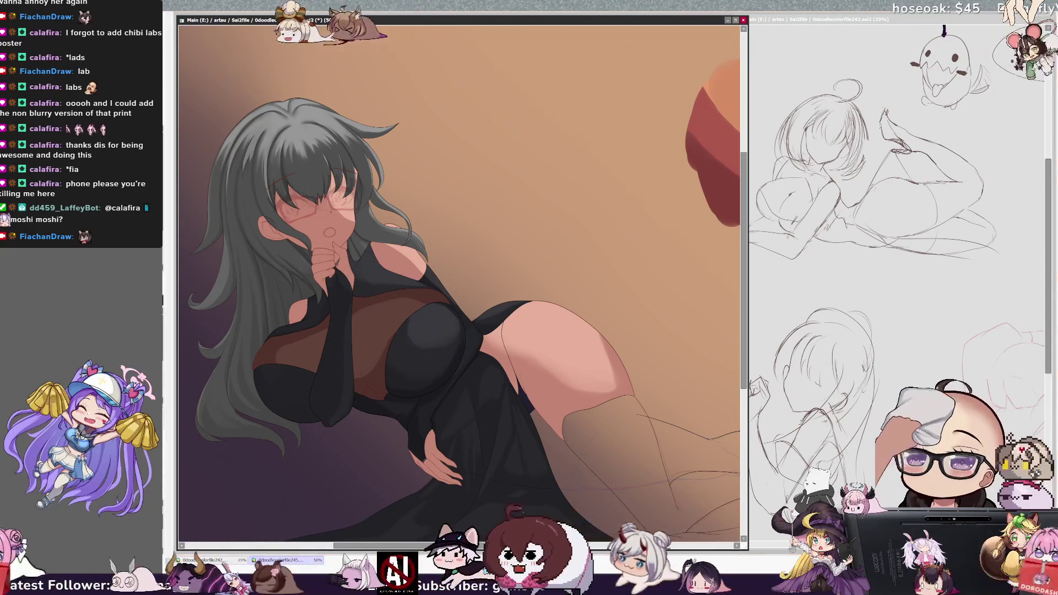
pyautogui.moveTo(459, 276); pyautogui.dragTo(550, 275)
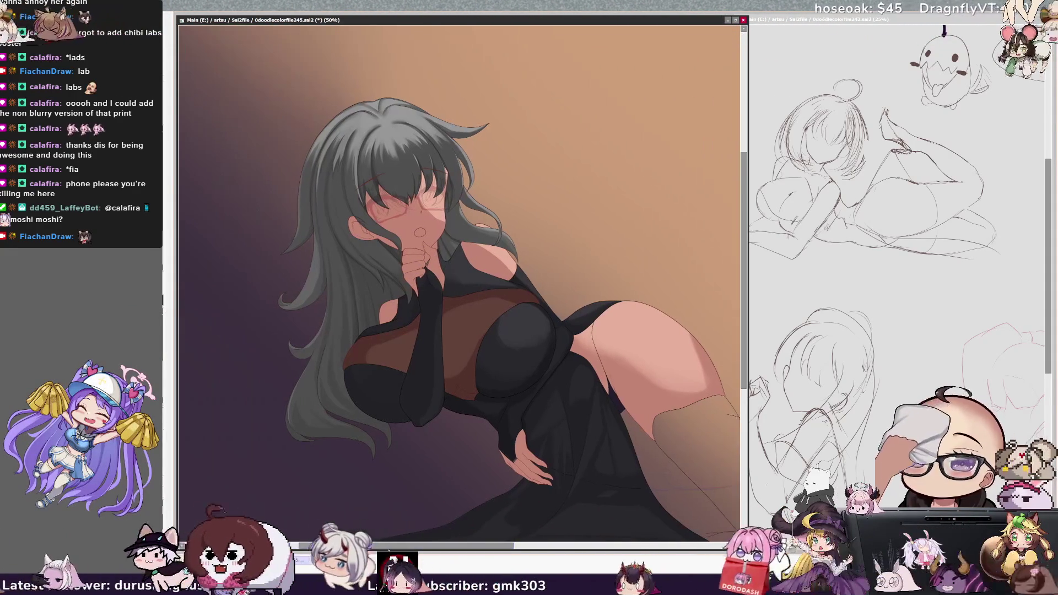
pyautogui.hotkey('ctrl', '+')
pyautogui.hotkey('ctrl', '+')
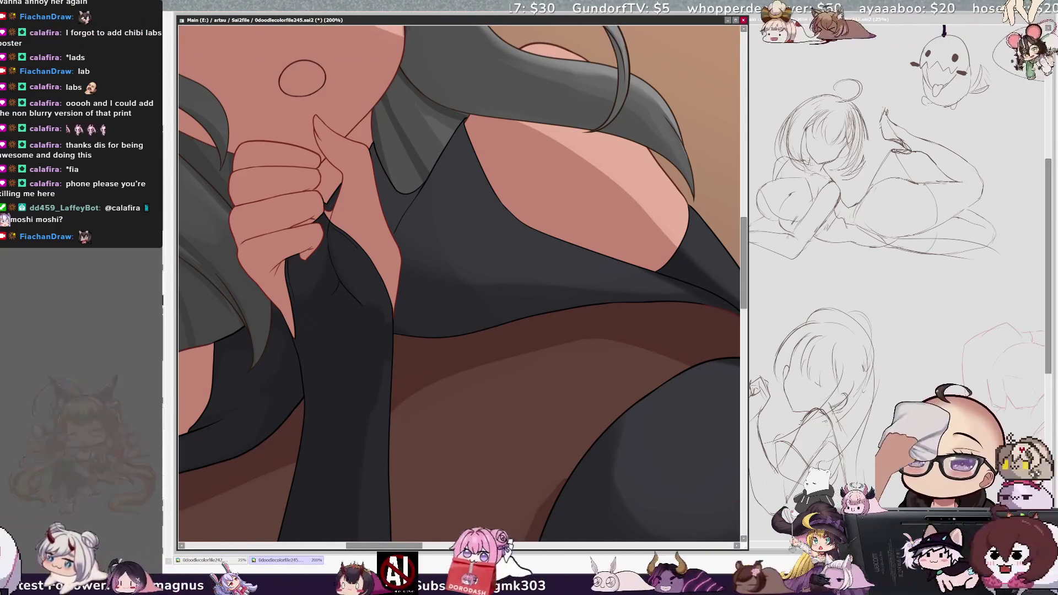
# Step: Hide and restore the hand's line art, set brush size 4, and zoom out to 75%
pyautogui.press('Delete')
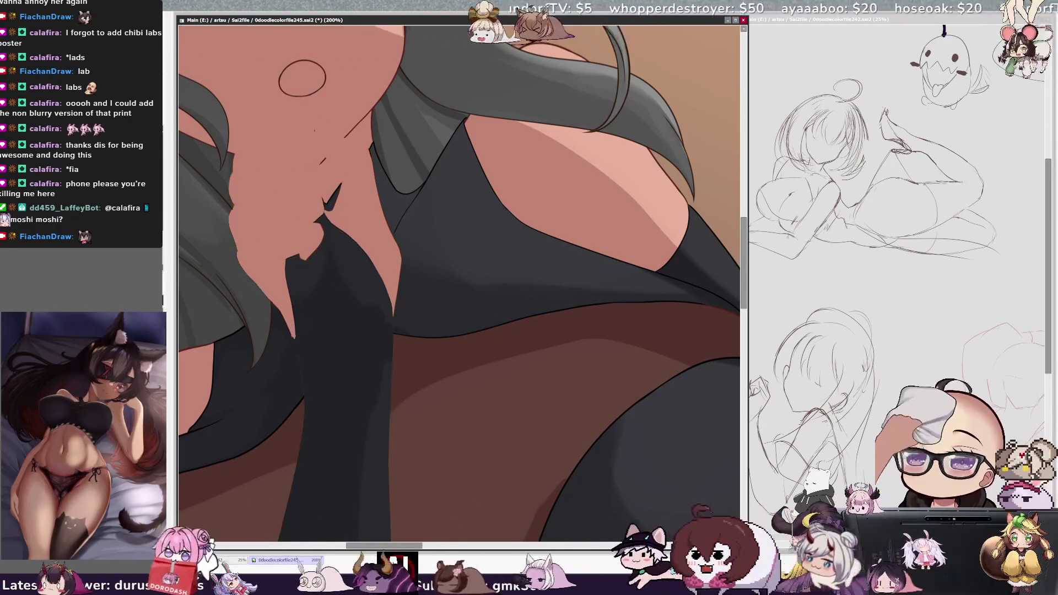
pyautogui.hotkey('ctrl', 'z')
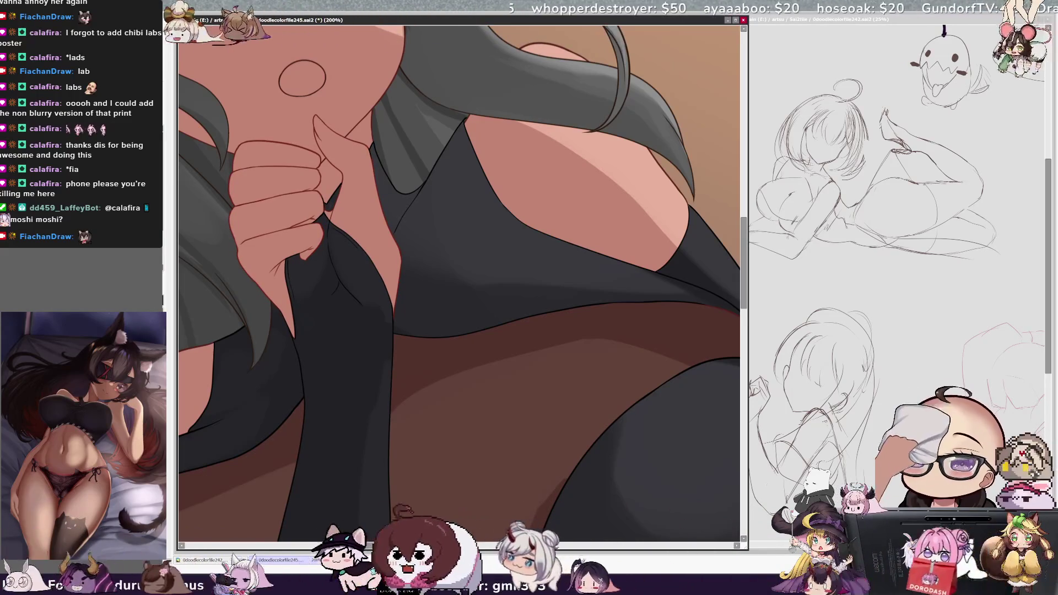
pyautogui.moveTo(323, 188); pyautogui.dragTo(320, 196)
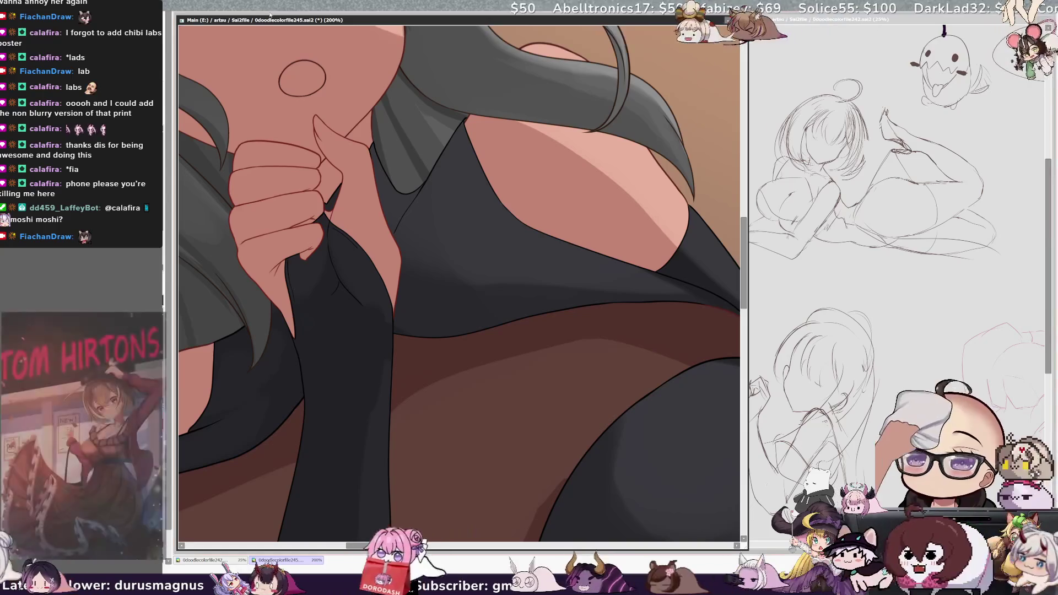
pyautogui.scroll(-3, 459, 284)
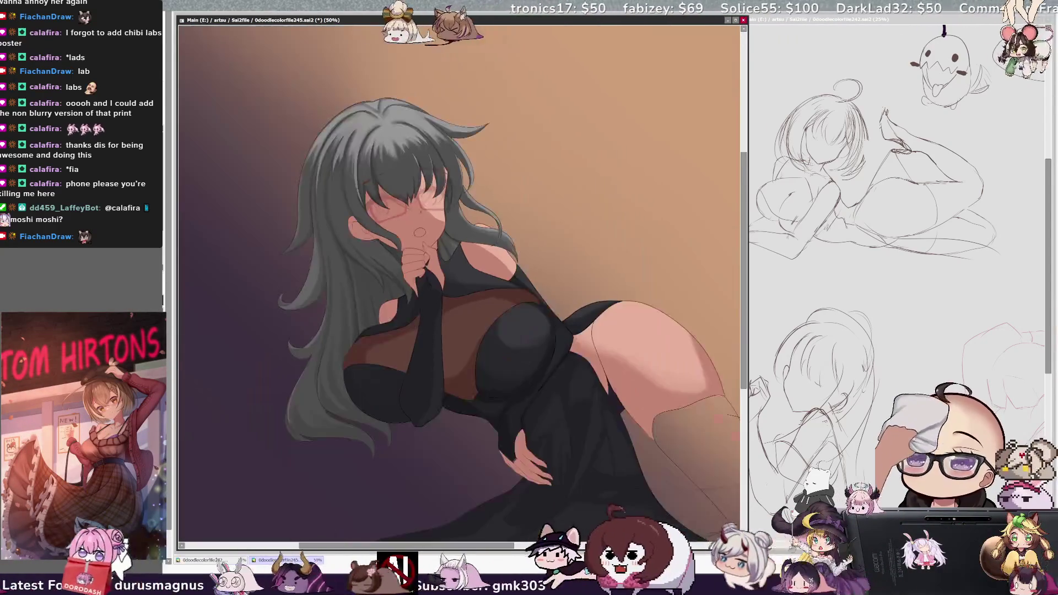
# Step: Zoom to 75% and shift the view horizontally to frame the face and upper body
pyautogui.scroll(1, 459, 284)
pyautogui.moveTo(414, 547); pyautogui.dragTo(408, 547)
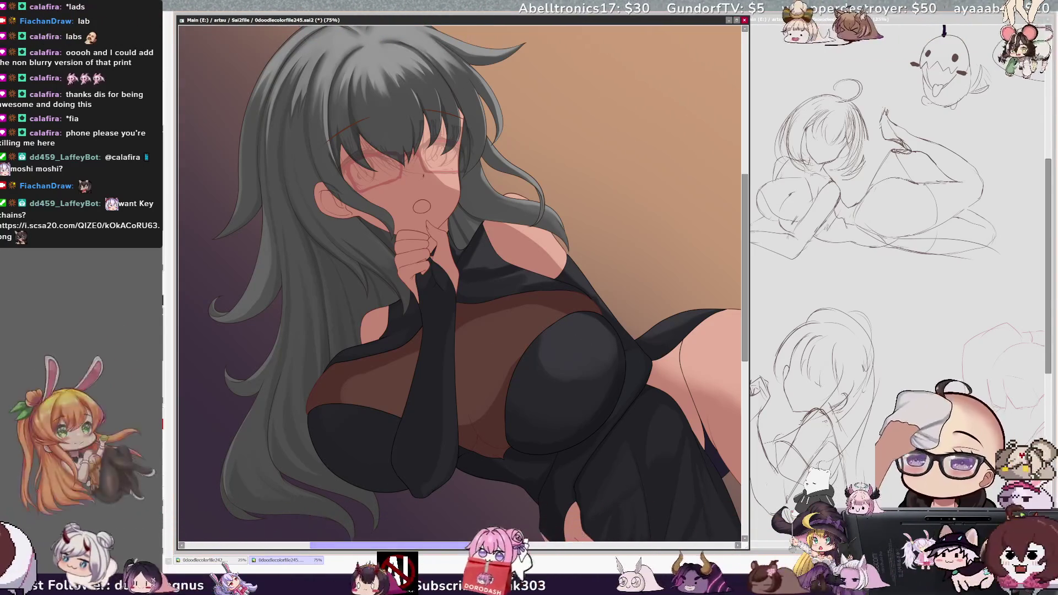
# Step: Shrink the brush and select the PutTights_Texture_Here layer at the sheer midriff
pyautogui.moveTo(475, 546); pyautogui.dragTo(486, 546)
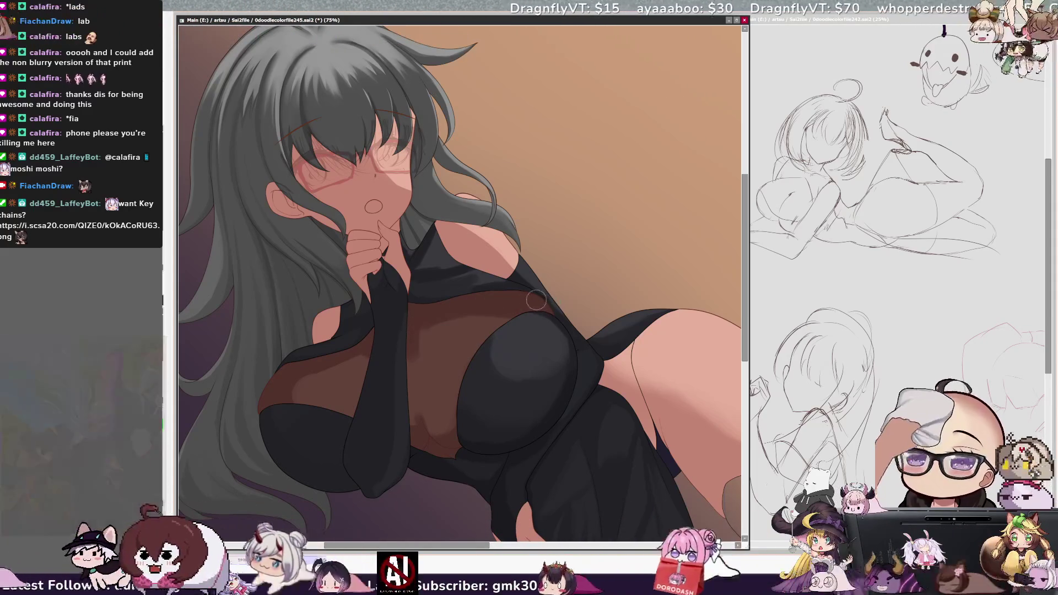
pyautogui.hotkey('ctrl', 'alt')
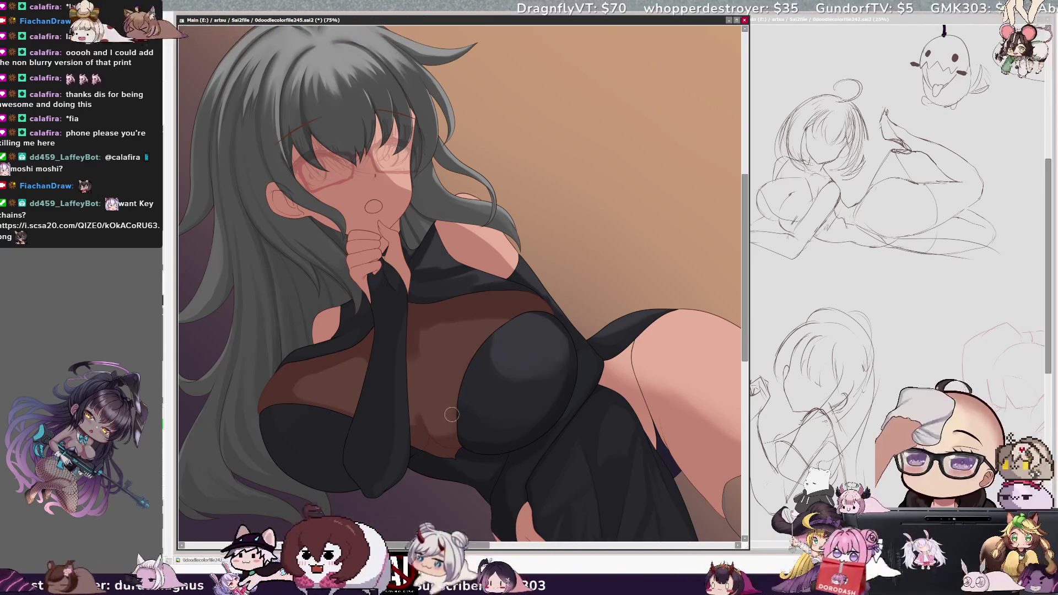
pyautogui.moveTo(444, 417); pyautogui.dragTo(413, 421)
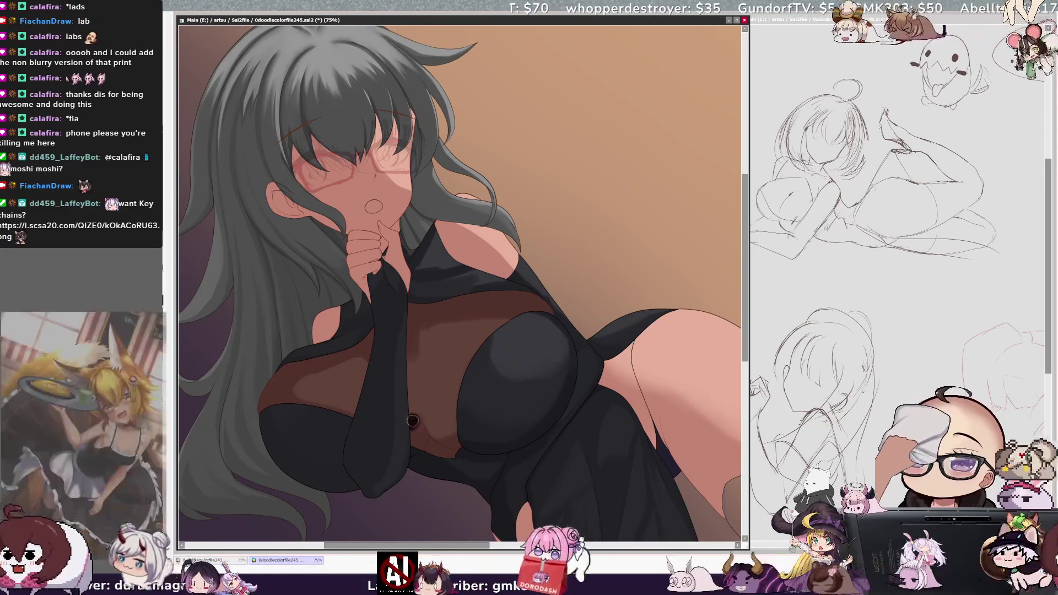
pyautogui.keyDown('ctrl'); pyautogui.keyDown('shift'); pyautogui.click(417, 409); pyautogui.keyUp('shift'); pyautogui.keyUp('ctrl')
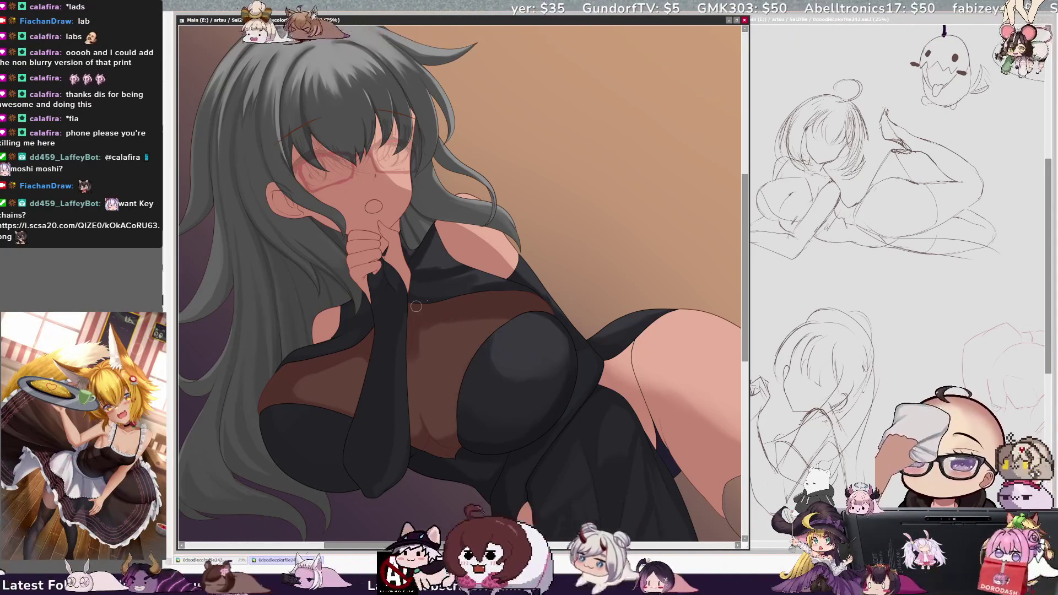
pyautogui.keyDown('ctrl'); pyautogui.keyDown('shift'); pyautogui.click(443, 372); pyautogui.keyUp('shift'); pyautogui.keyUp('ctrl')
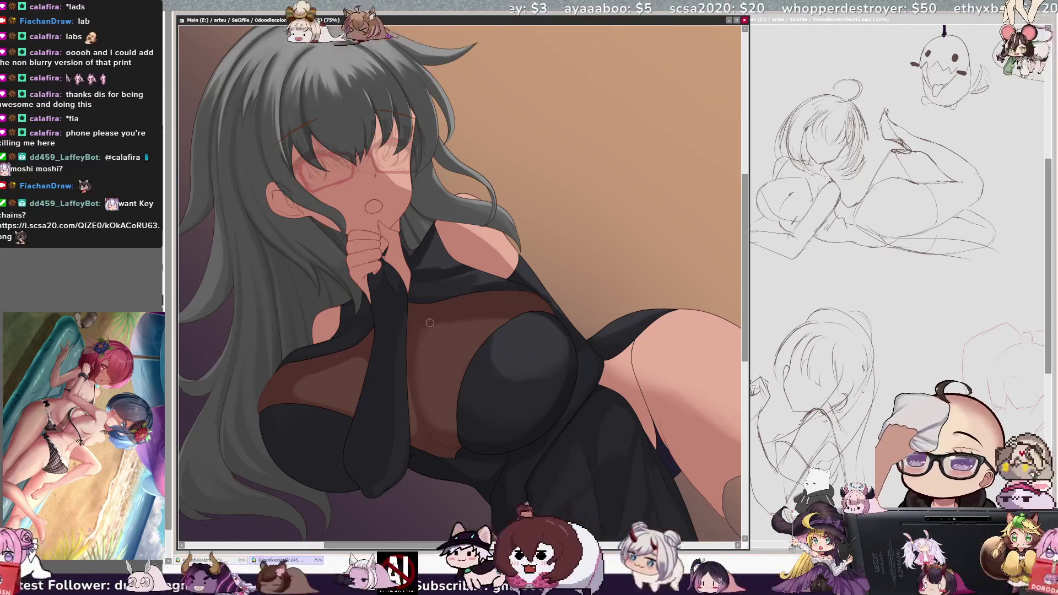
pyautogui.press('-')
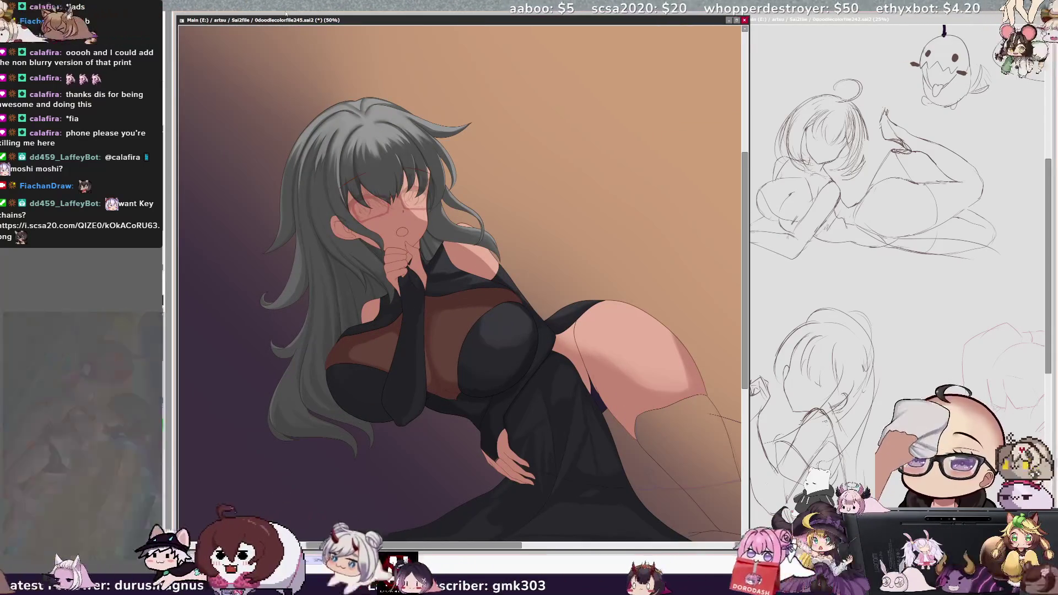
# Step: Pan the view right and rotate the canvas counterclockwise by two steps
pyautogui.hscroll(2, 460, 281)
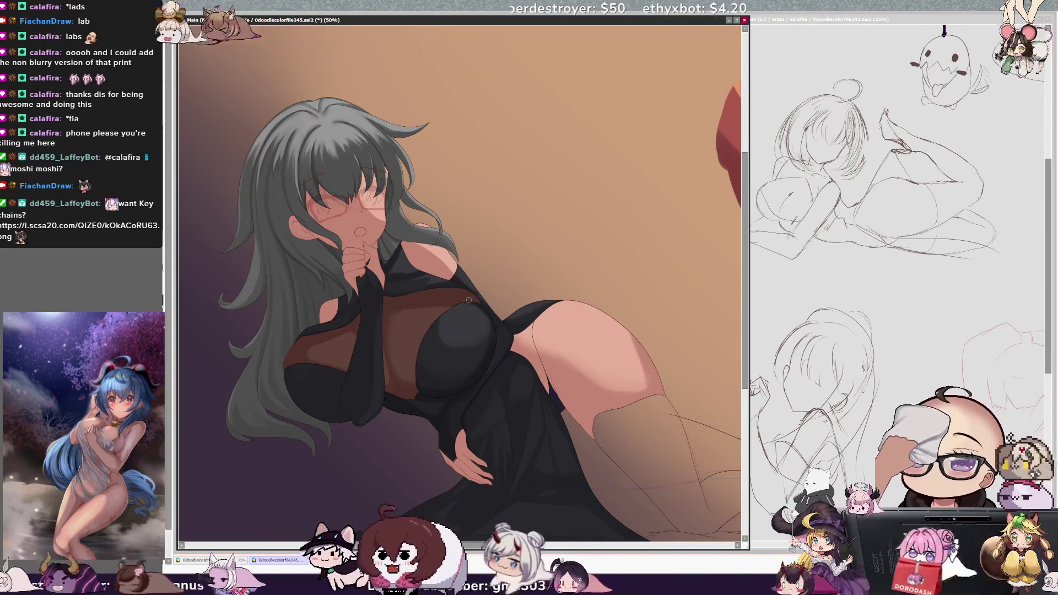
pyautogui.press('Delete')
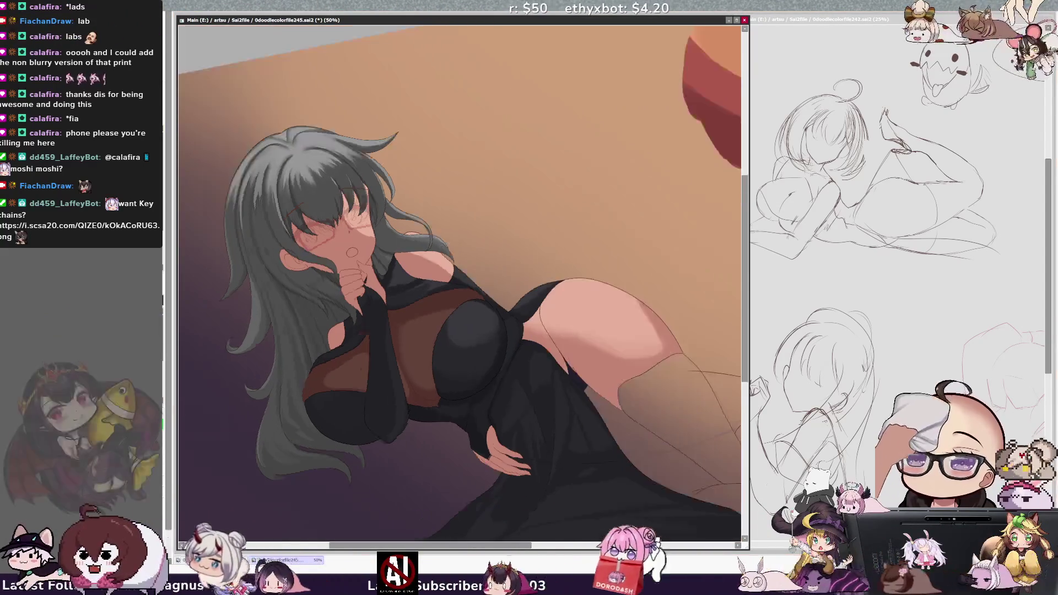
pyautogui.press('Delete')
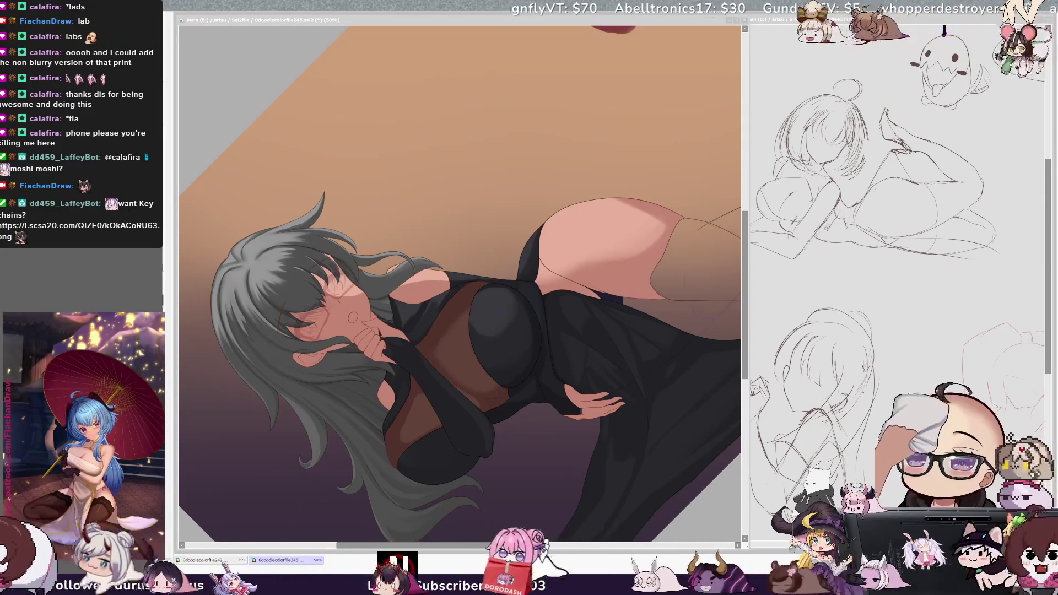
pyautogui.click(450, 353)
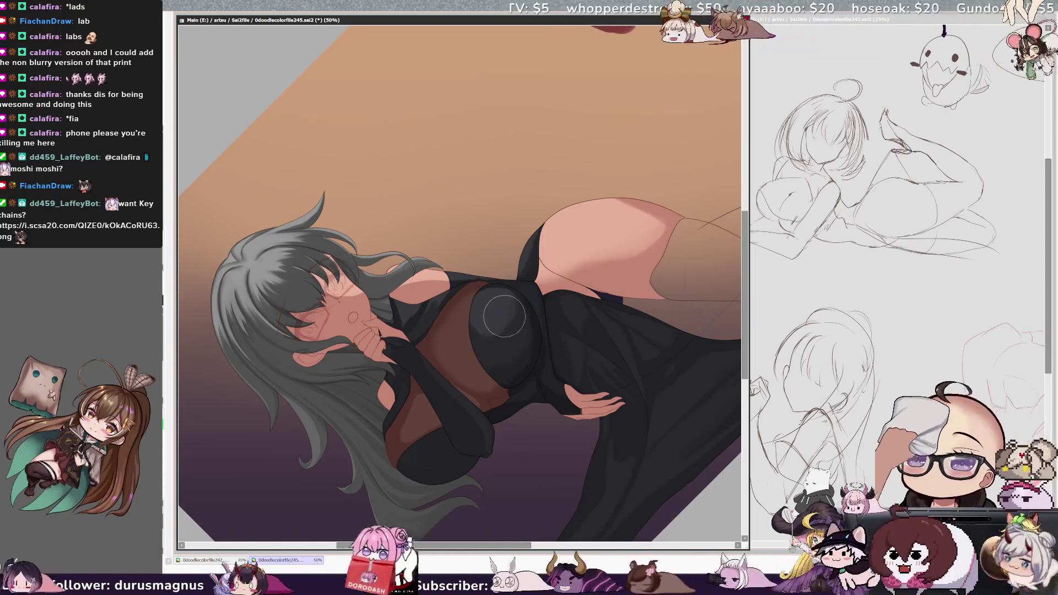
pyautogui.press('[')
pyautogui.press('[')
pyautogui.press('[')
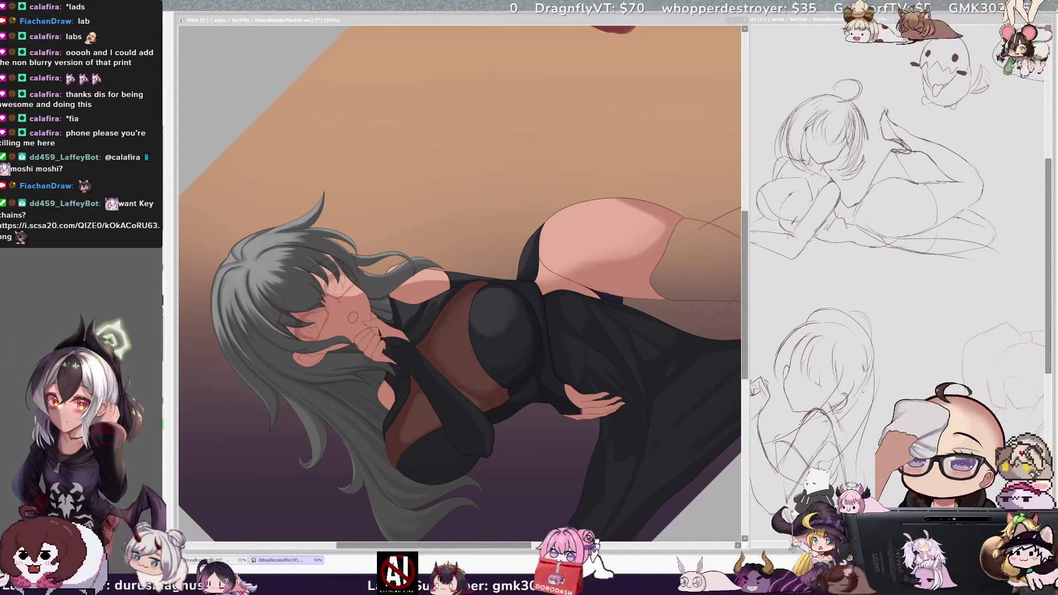
pyautogui.click(470, 316)
pyautogui.scroll(-2, 737, 280)
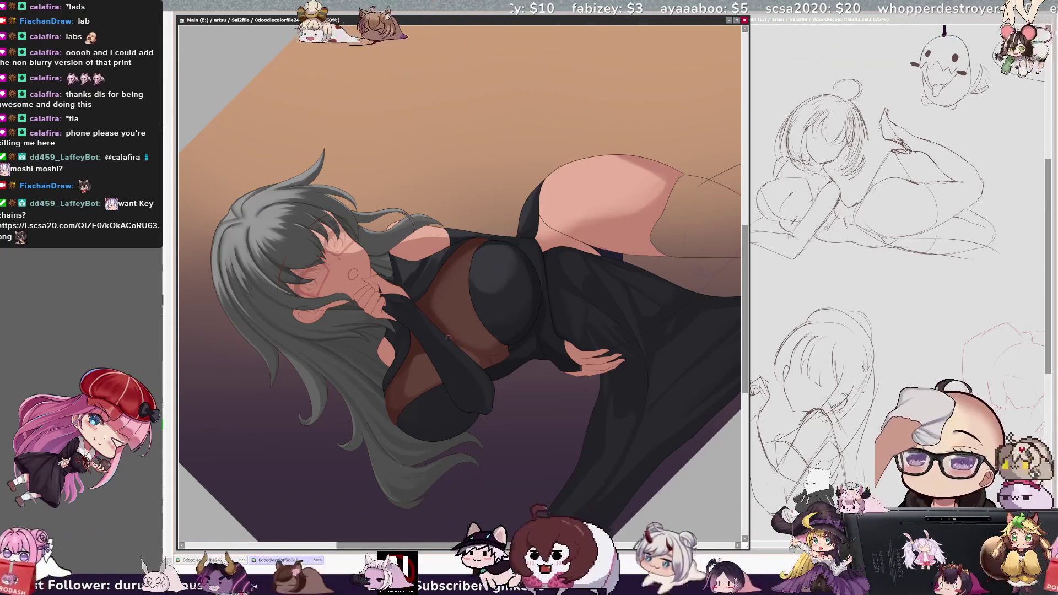
pyautogui.press(']')
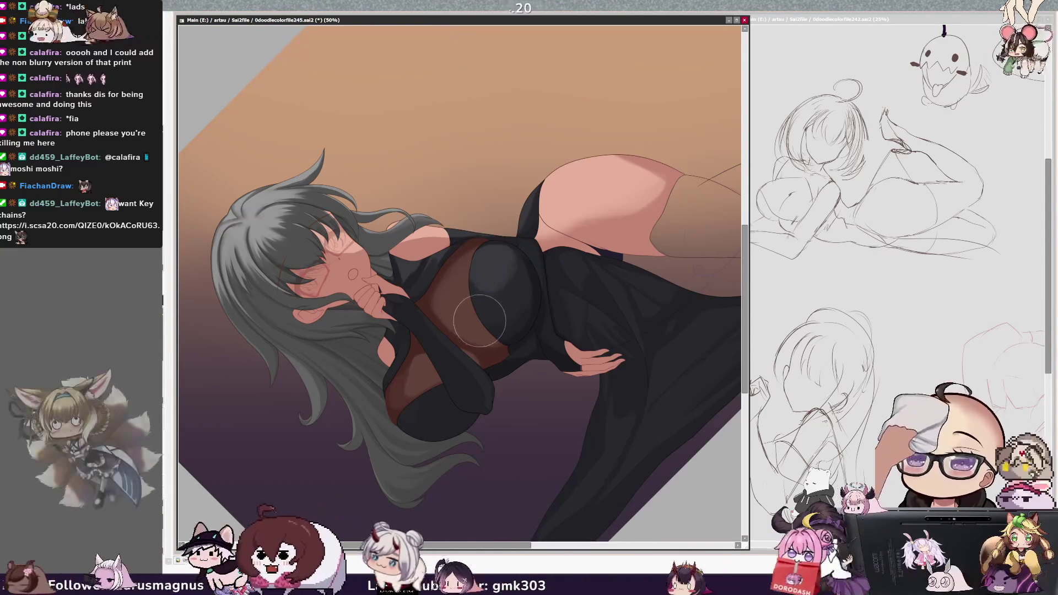
pyautogui.press('[')
pyautogui.press('[')
pyautogui.press('[')
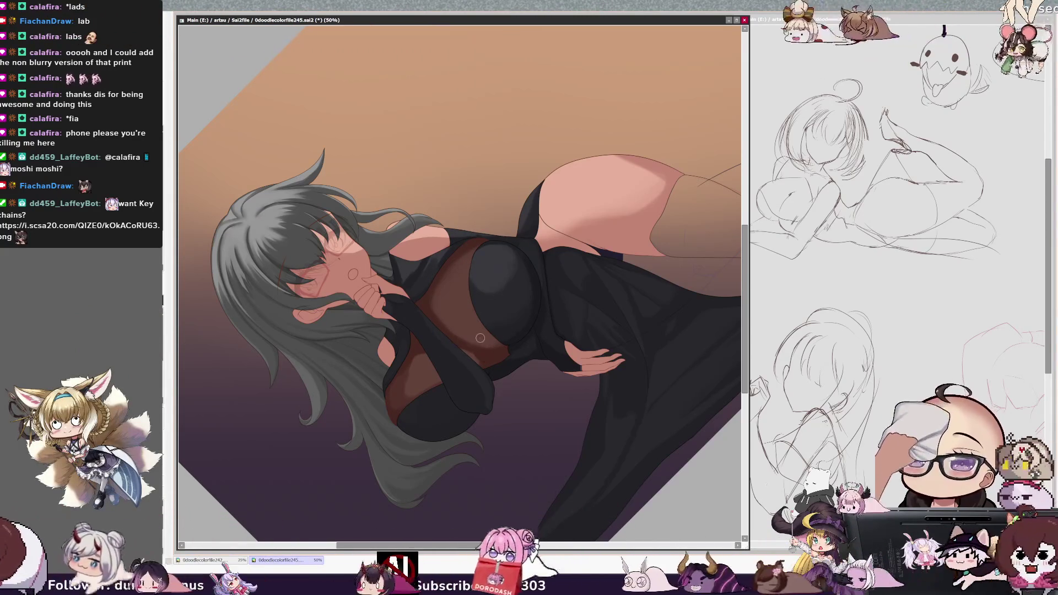
pyautogui.press(']')
pyautogui.press(']')
pyautogui.press(']')
pyautogui.press(']')
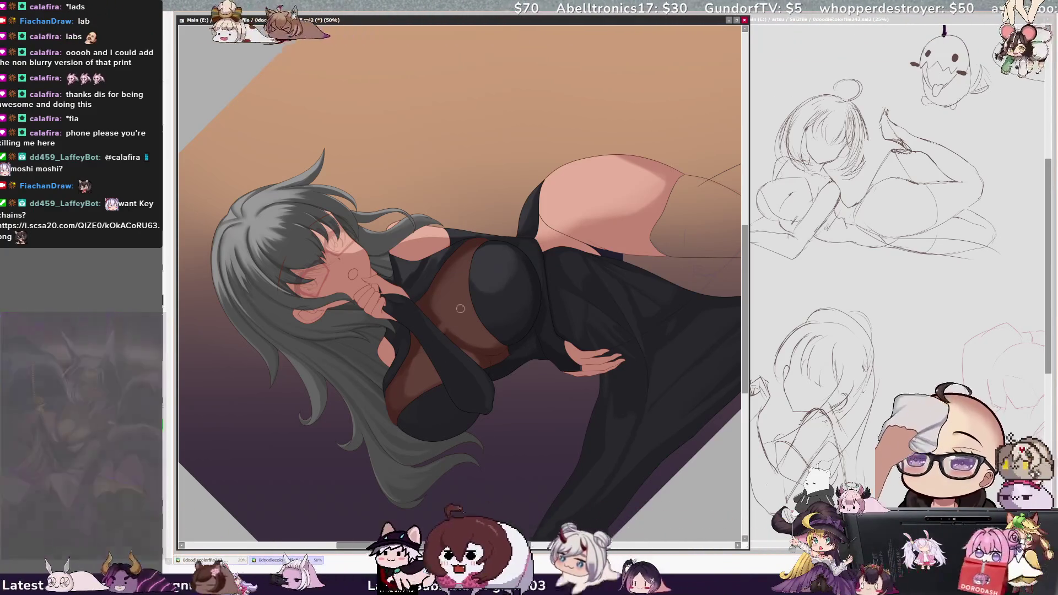
pyautogui.press('[')
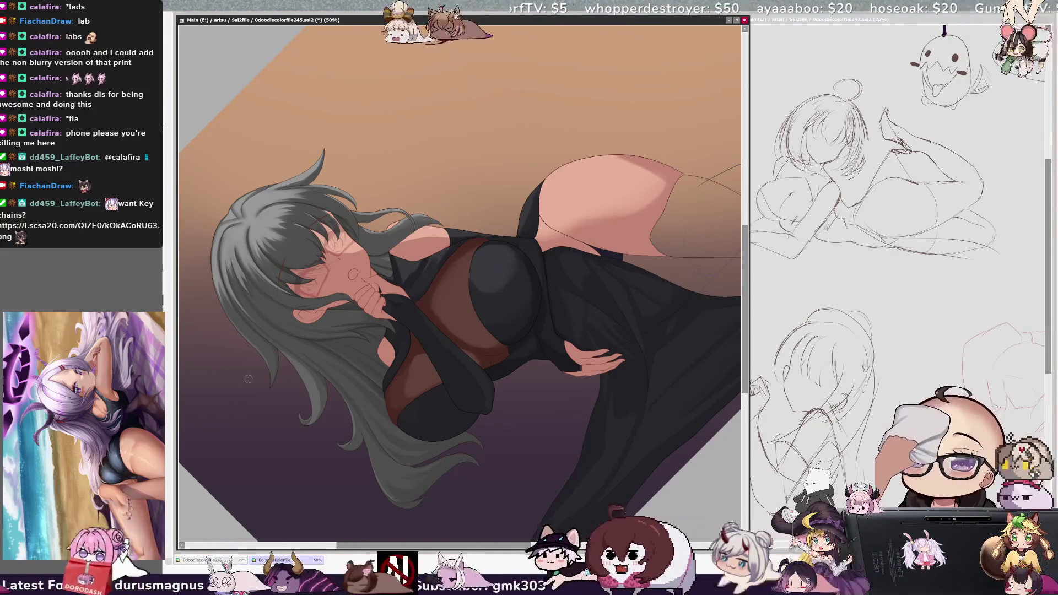
pyautogui.press('[')
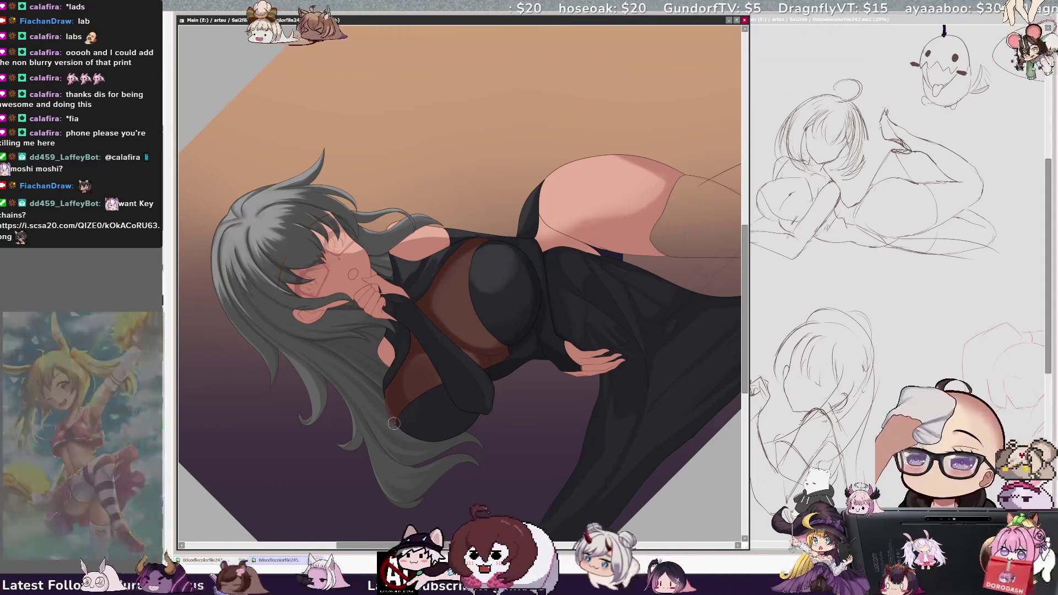
pyautogui.press('[')
pyautogui.press('[')
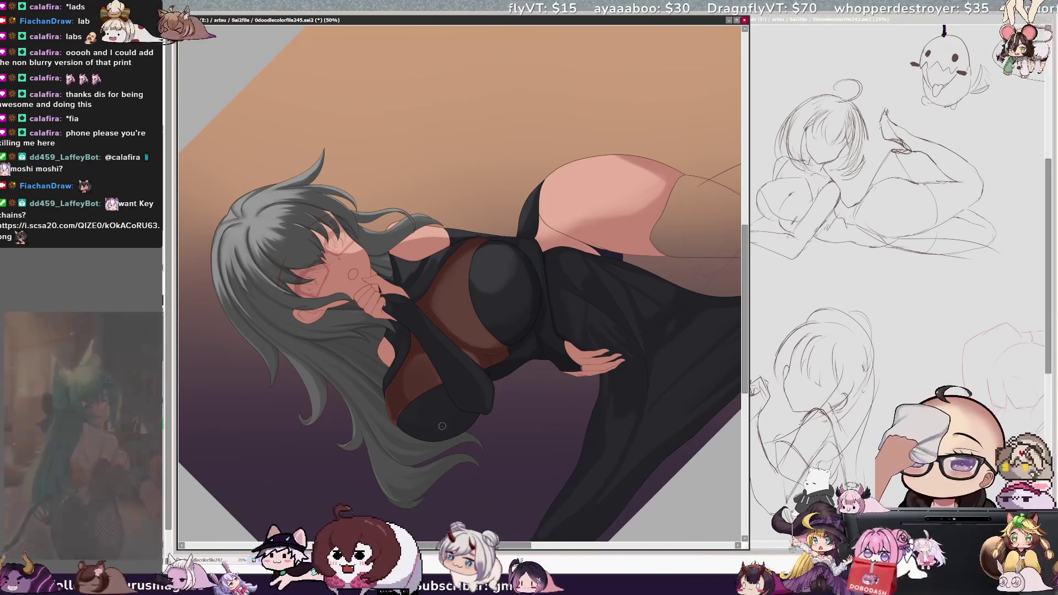
pyautogui.press(']')
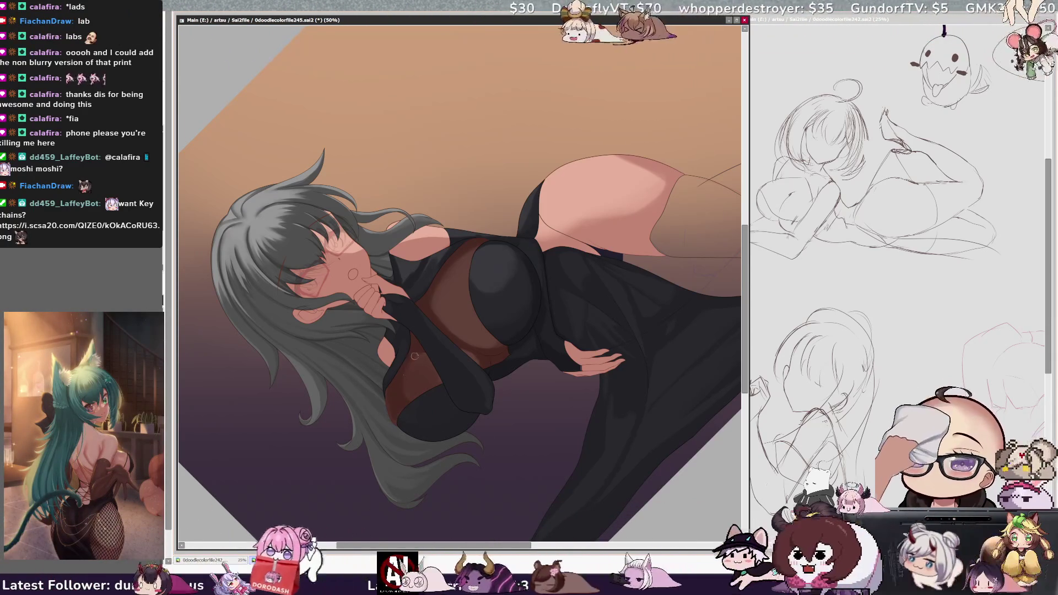
pyautogui.press(']')
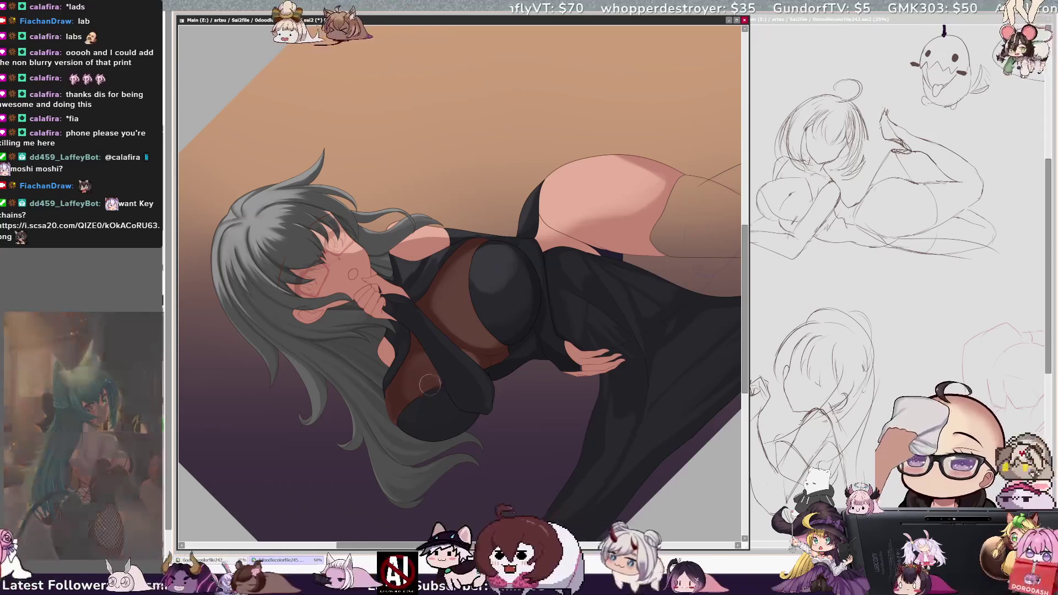
pyautogui.press('[')
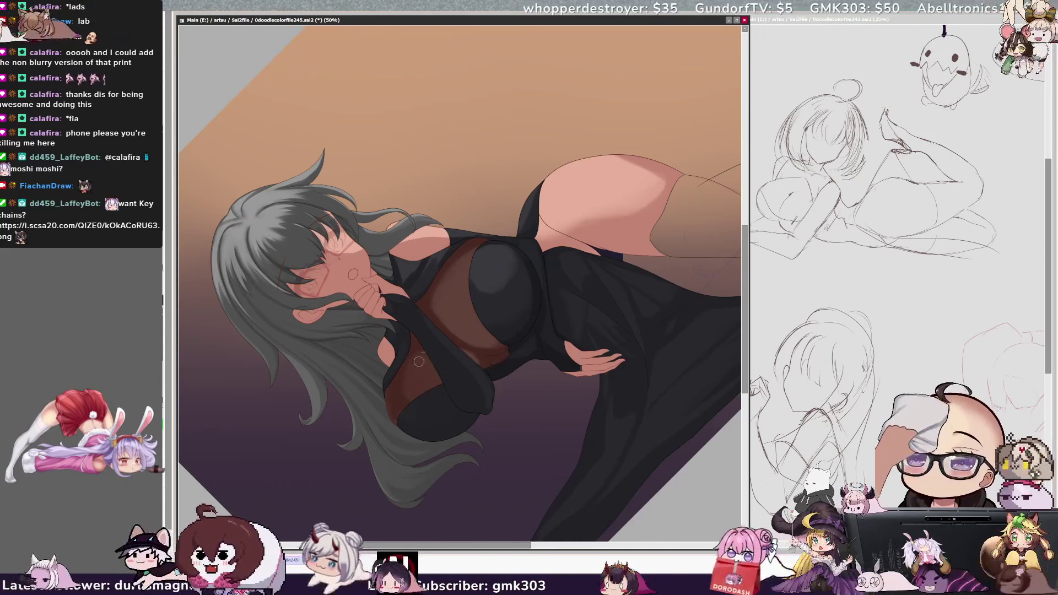
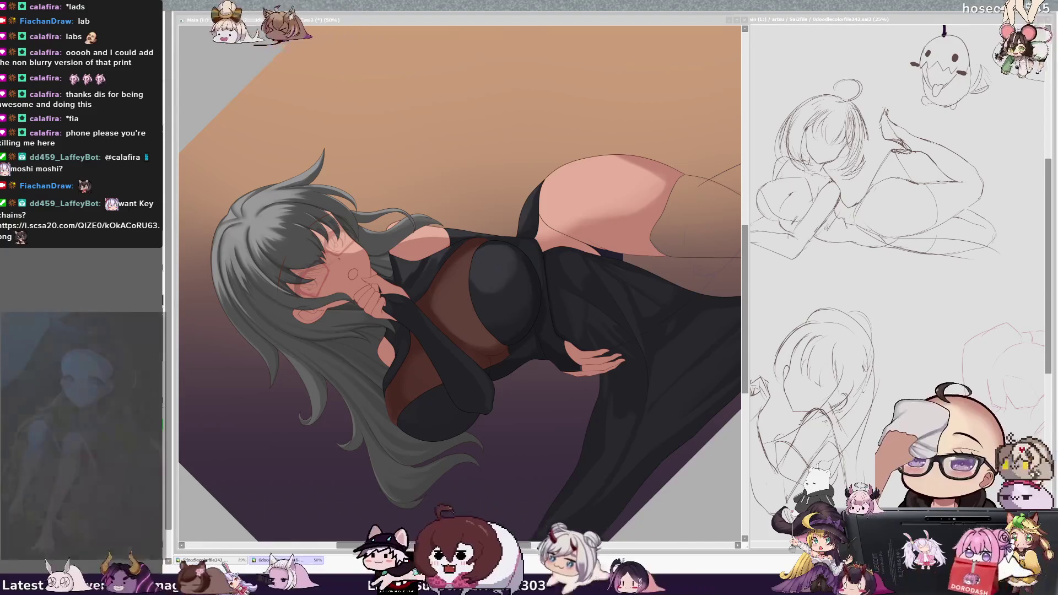
# Step: Pan the figure into place, enlarge the brush, and wash sheer brown over the dark upper chest
pyautogui.moveTo(557, 401); pyautogui.dragTo(495, 403)
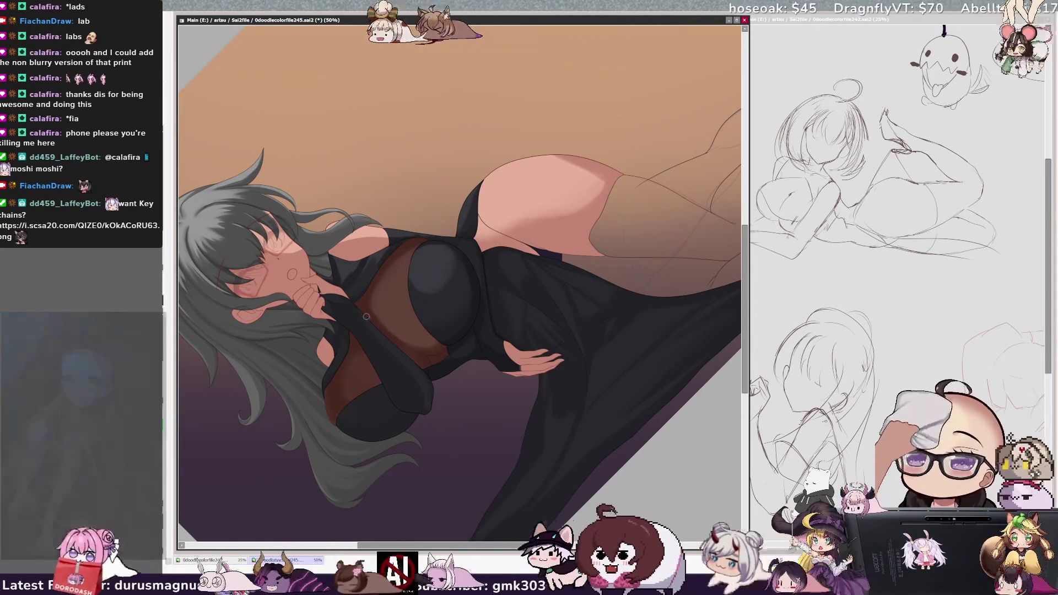
pyautogui.moveTo(358, 325); pyautogui.dragTo(371, 319)
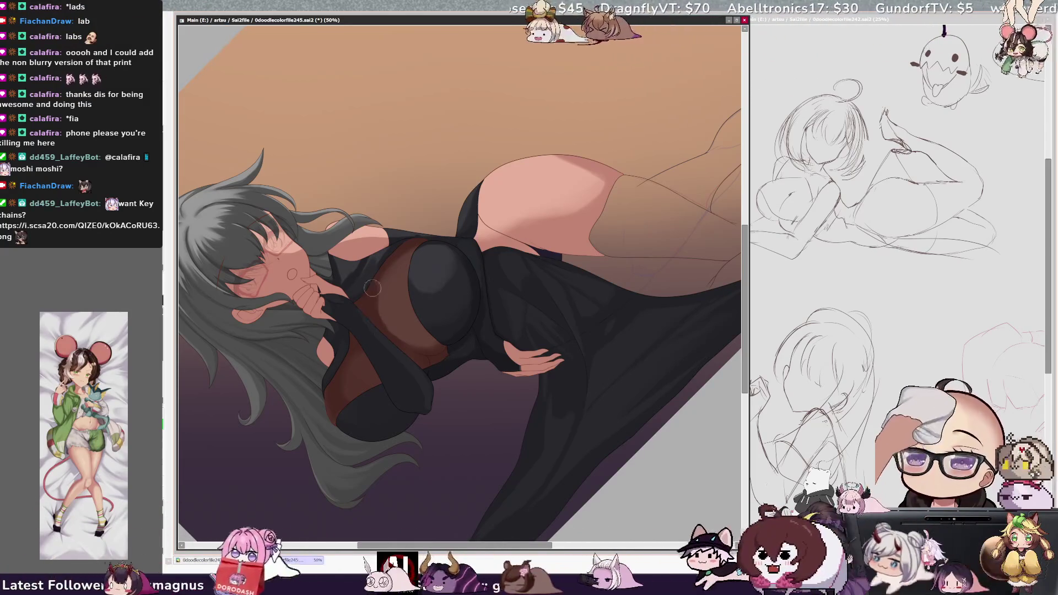
pyautogui.moveTo(409, 240)
pyautogui.mouseDown()
pyautogui.moveTo(447, 248)
pyautogui.moveTo(445, 342)
pyautogui.mouseUp()
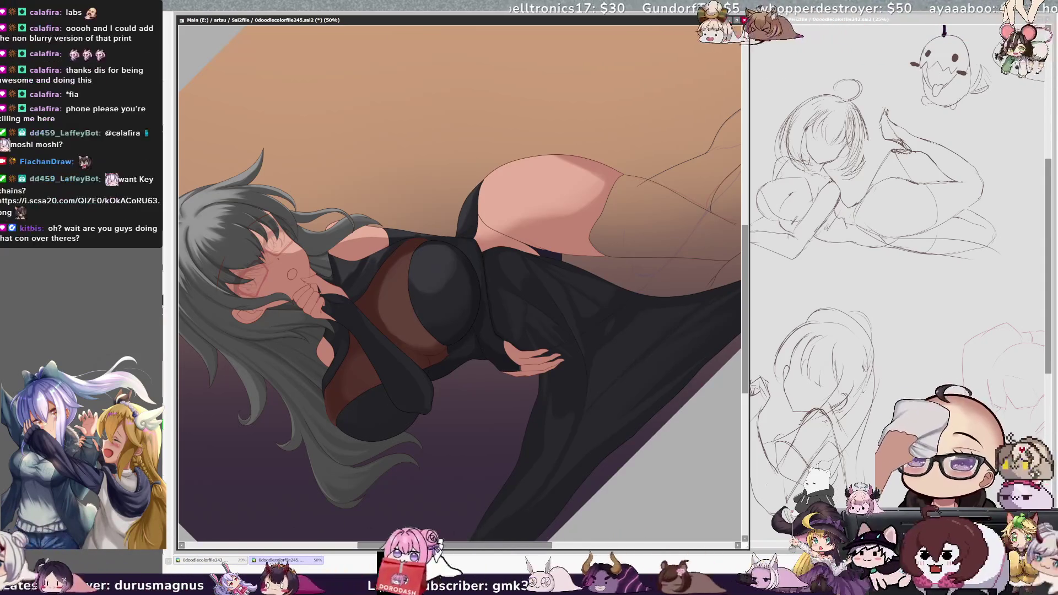
pyautogui.press('Home')
pyautogui.hotkey('ctrl', '+')
pyautogui.hotkey('ctrl', '+')
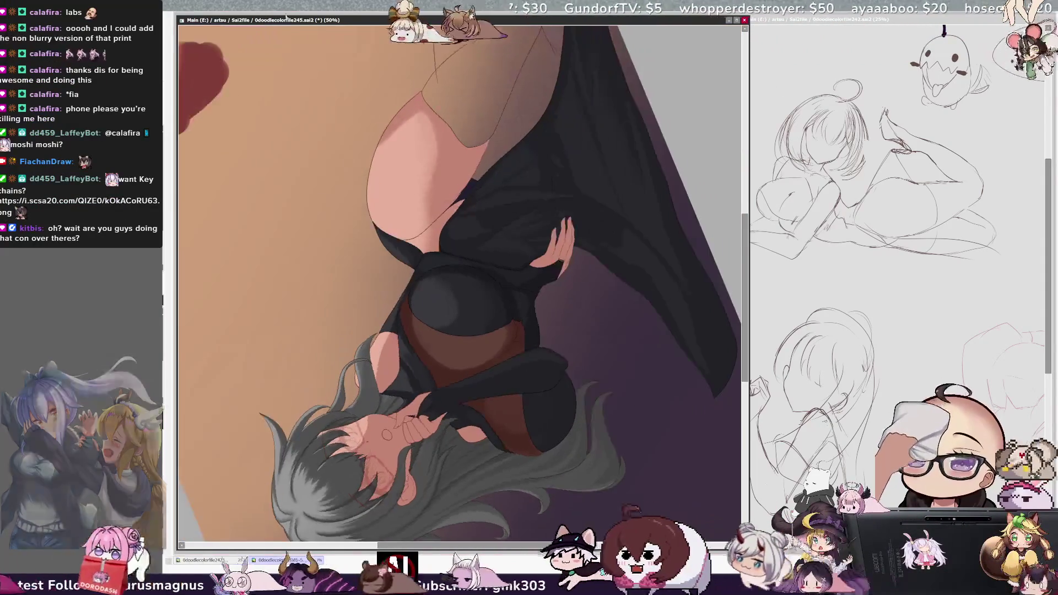
pyautogui.press(']')
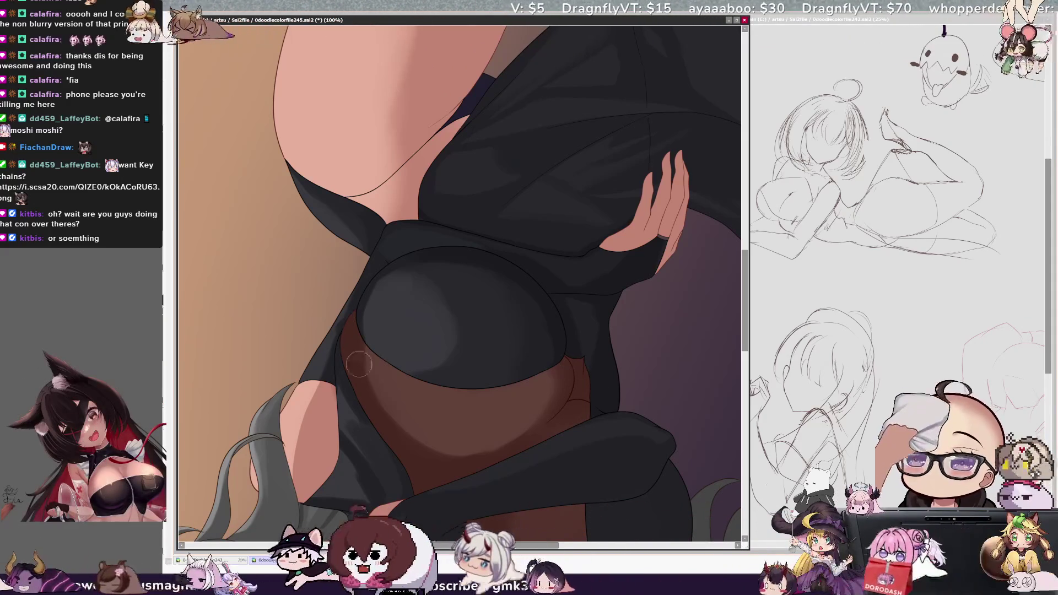
pyautogui.moveTo(745, 334); pyautogui.dragTo(748, 373)
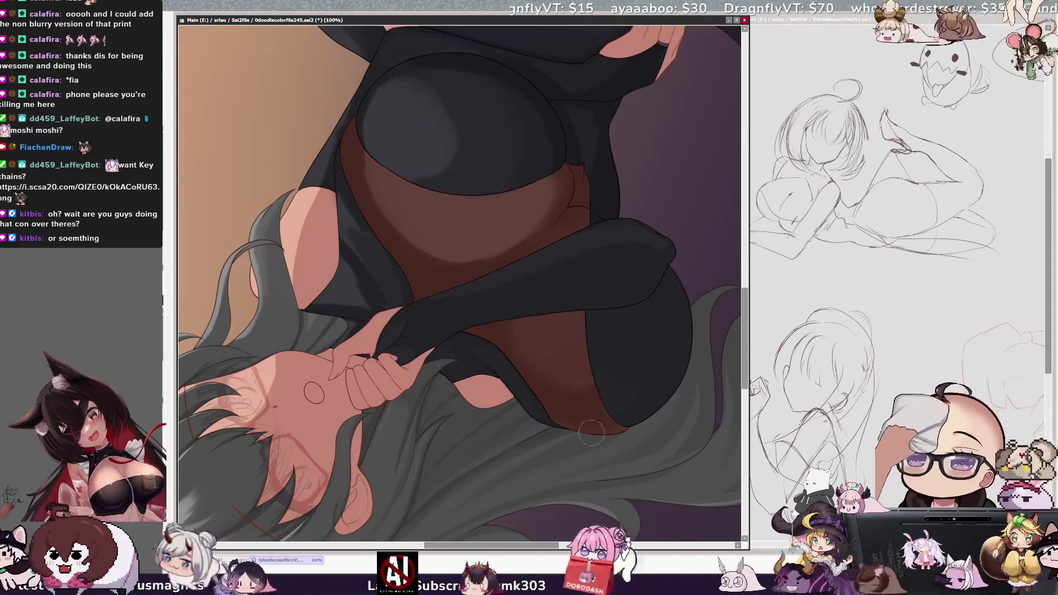
pyautogui.scroll(5, 732, 312)
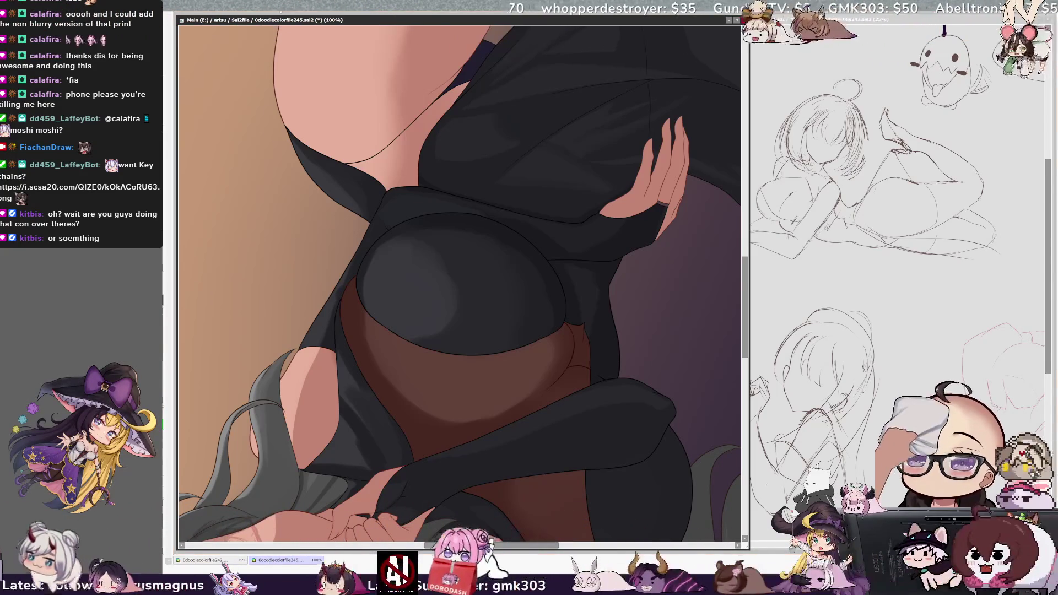
pyautogui.press('pagedown')
pyautogui.press('End')
pyautogui.press('End')
pyautogui.press('End')
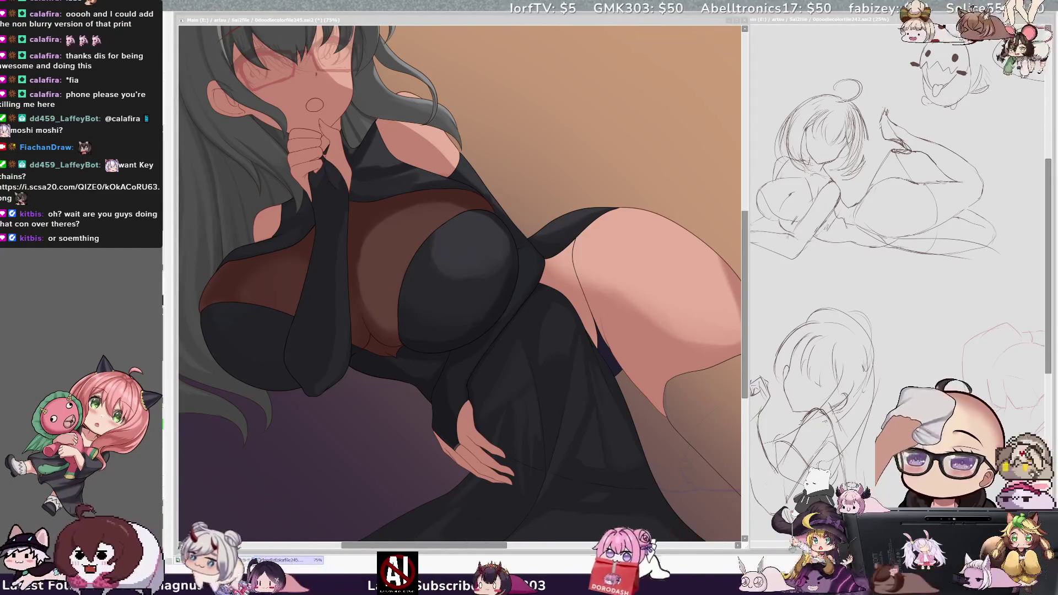
# Step: Refocus the Main view, zoom out to about 33%, then back in to 50% on the figure
pyautogui.hotkey('alt', 'Tab')
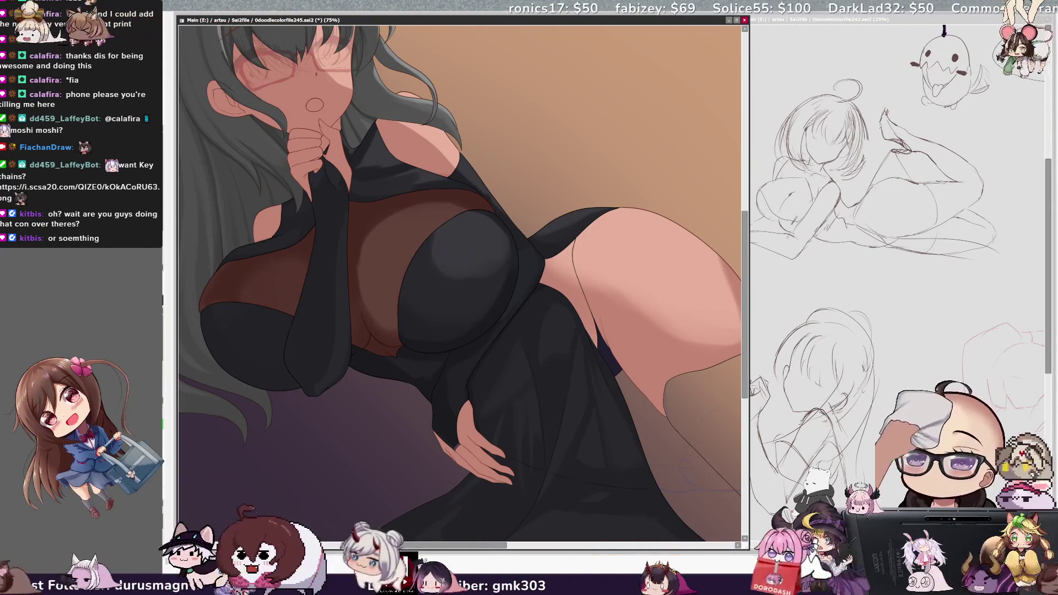
pyautogui.hotkey('alt', 'Tab')
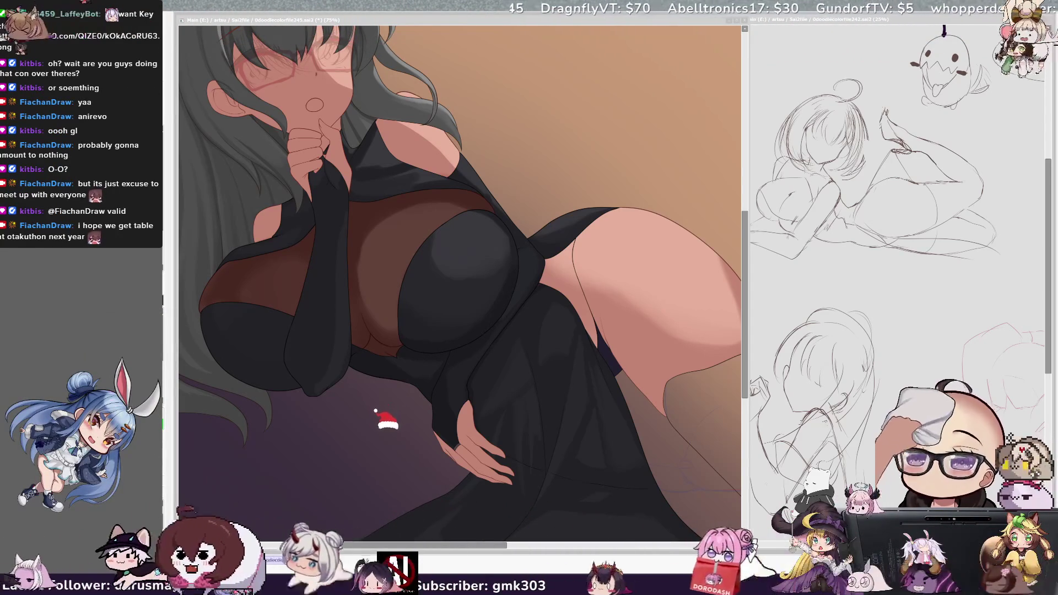
pyautogui.click(308, 46)
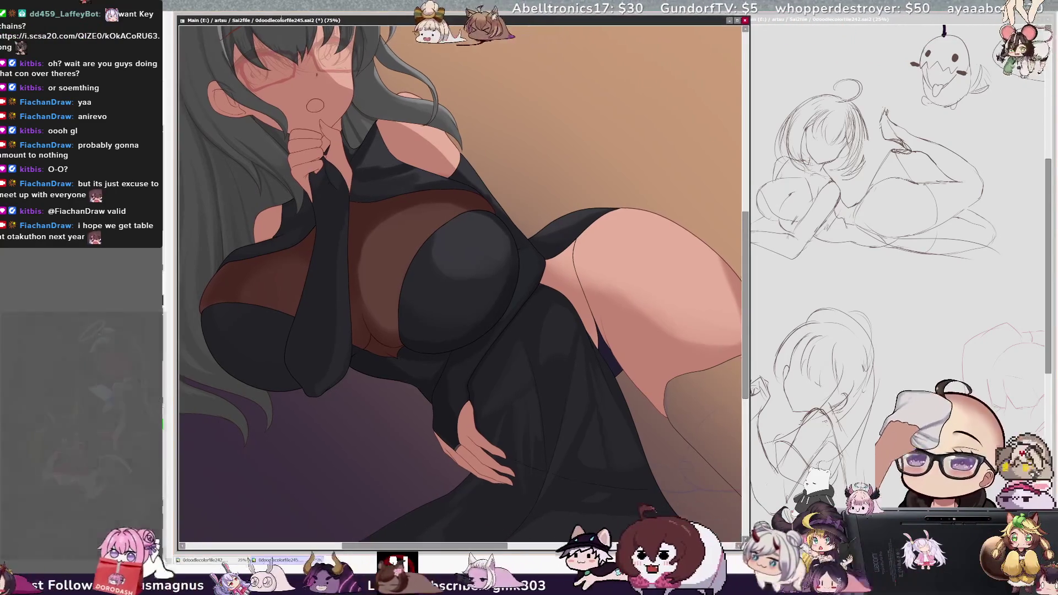
pyautogui.press('-')
pyautogui.press('-')
pyautogui.press('+')
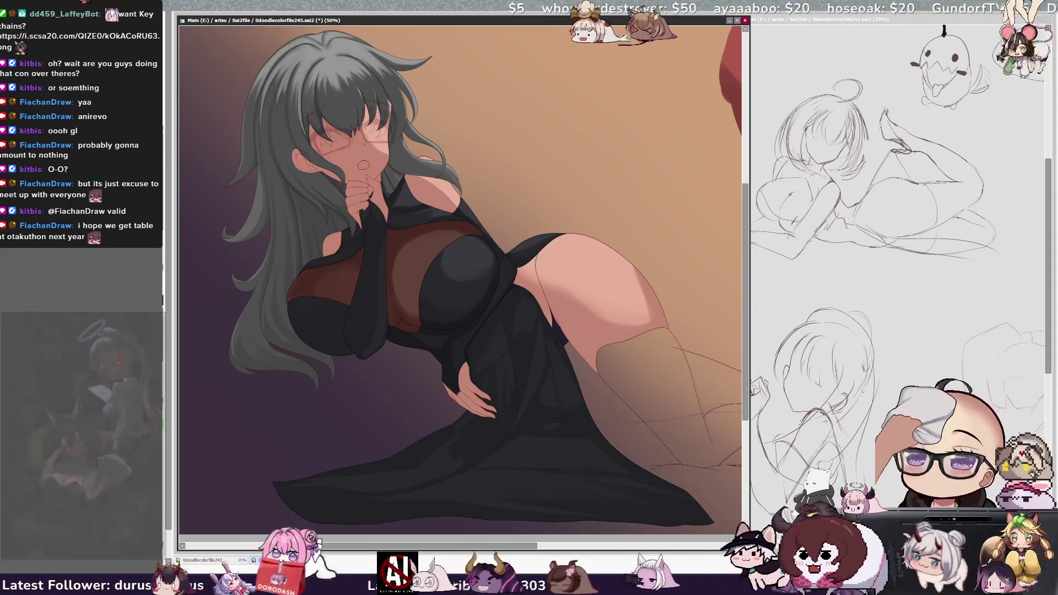
# Step: Set the brush size to 34 with the bracket shortcuts and nudge the canvas slightly left
pyautogui.press('[')
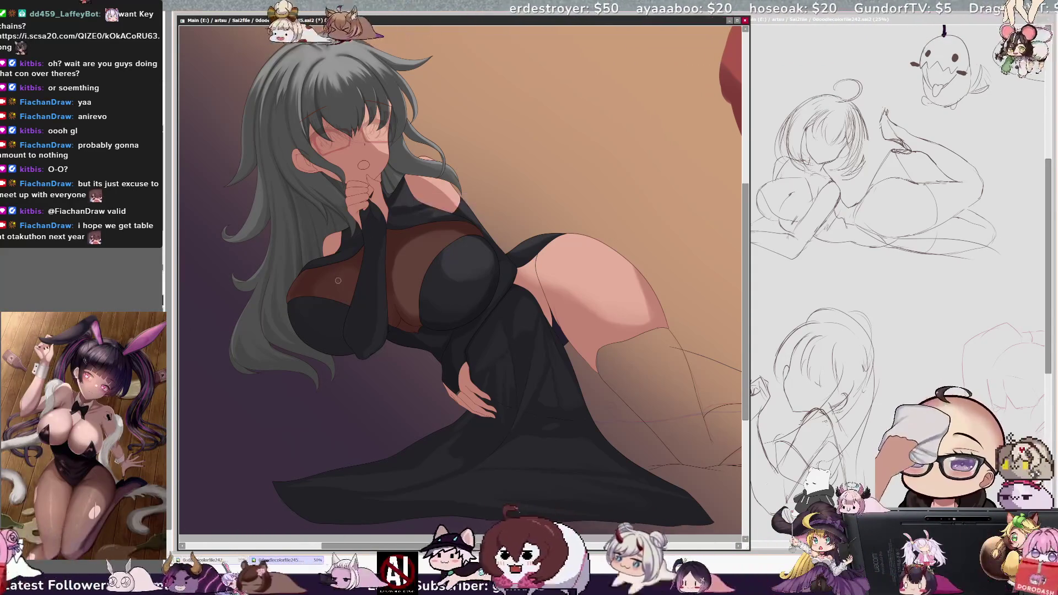
pyautogui.press('[')
pyautogui.press(']')
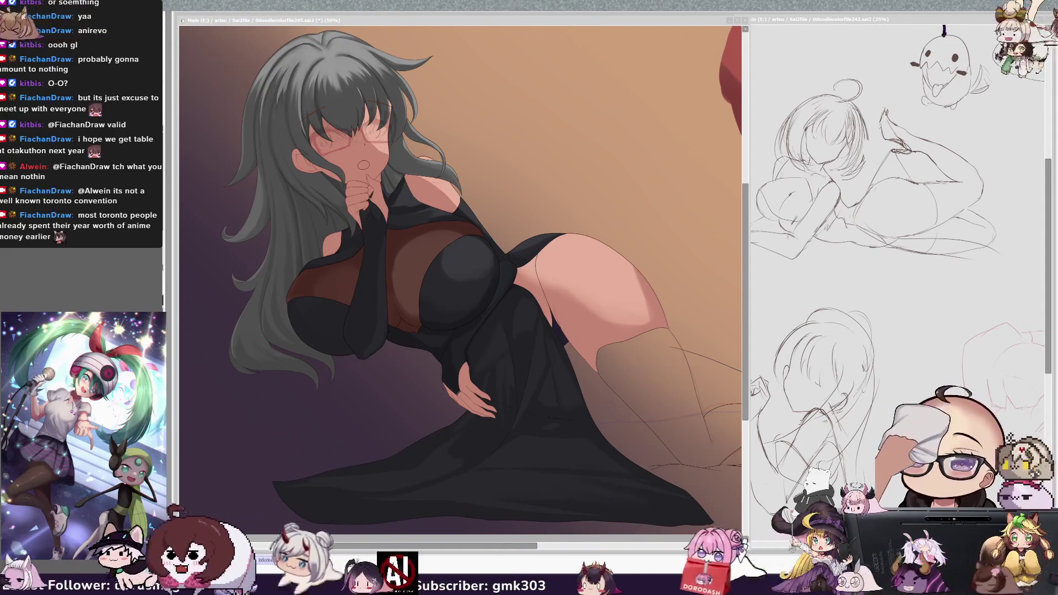
pyautogui.moveTo(231, 478); pyautogui.dragTo(224, 478)
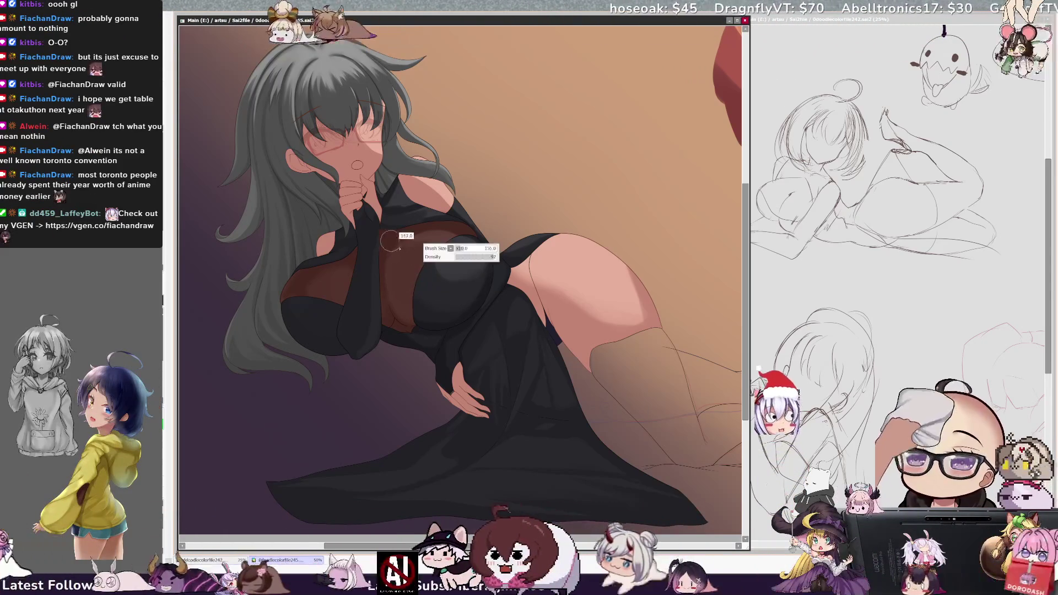
# Step: Adjust the brush size down to 10, then up to 71
pyautogui.press('[')
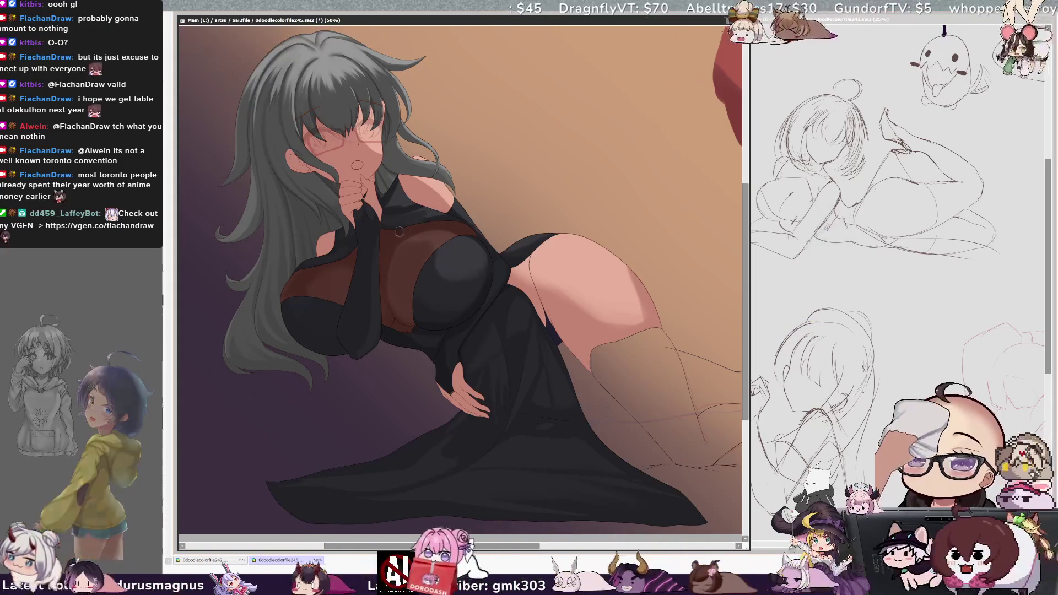
pyautogui.press('[')
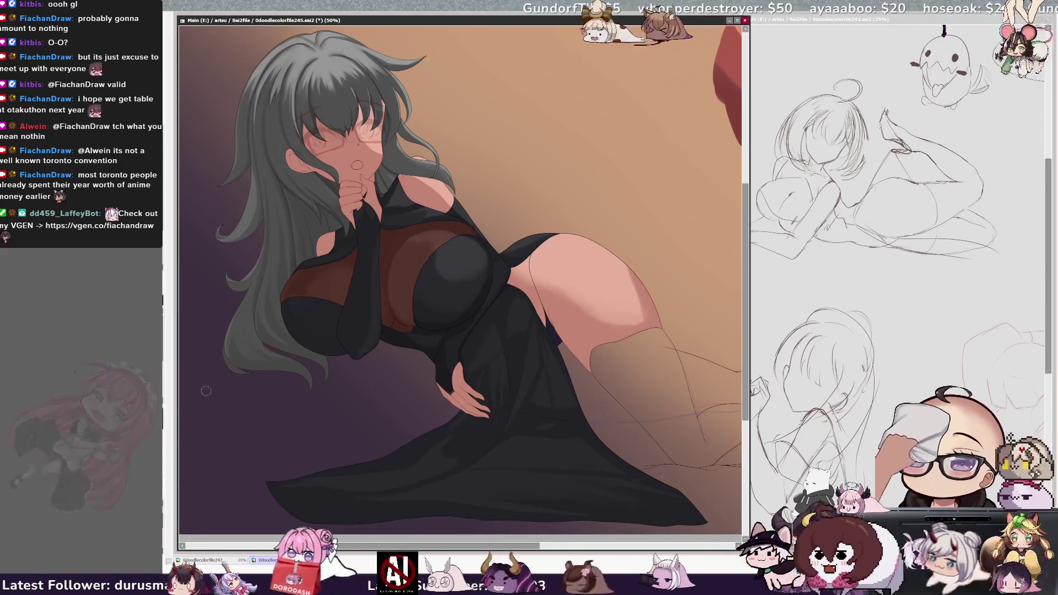
pyautogui.press(']')
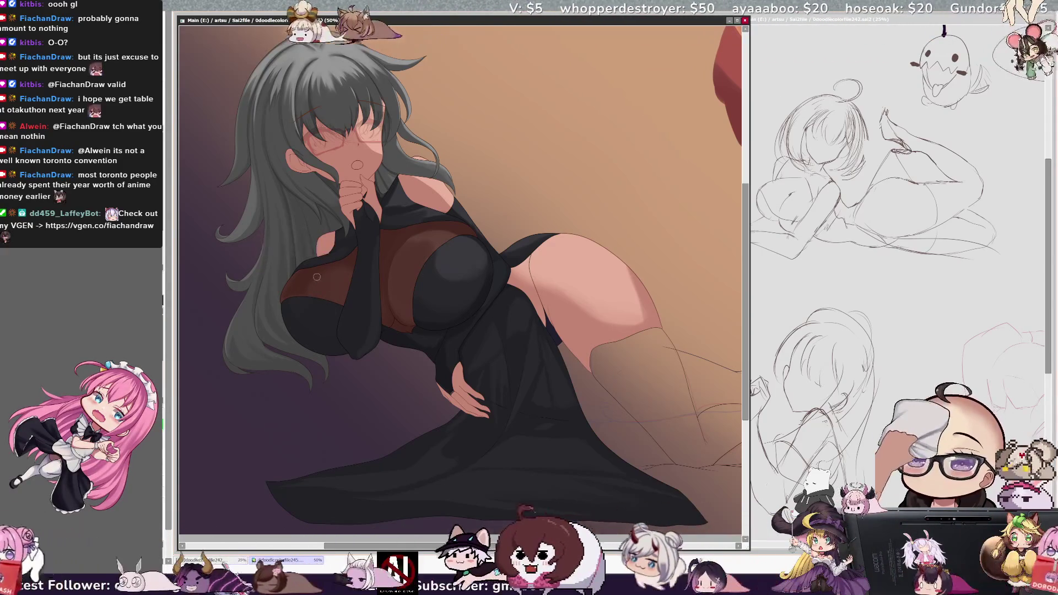
pyautogui.press(']')
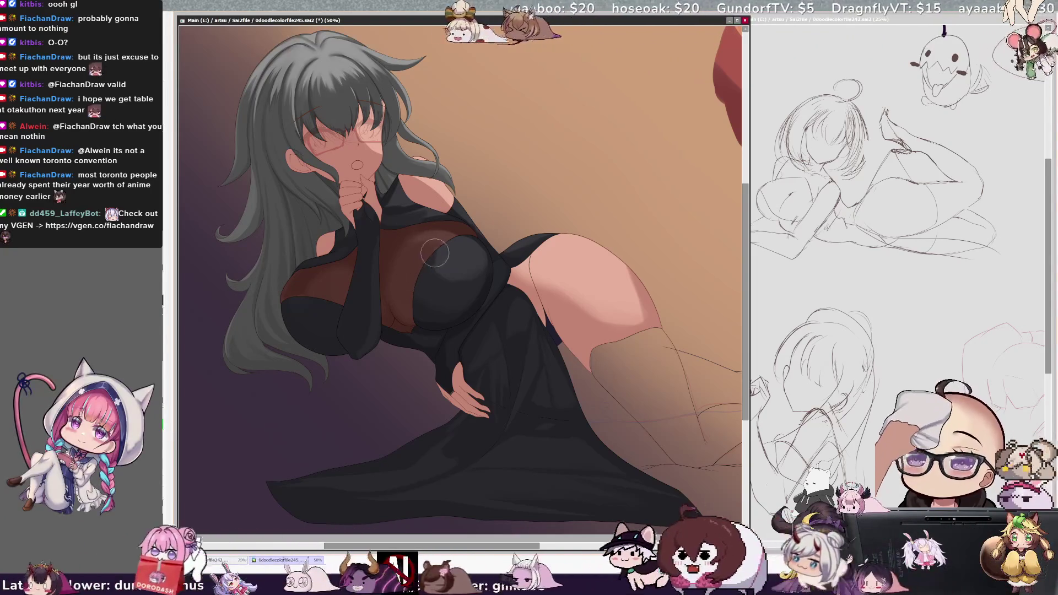
pyautogui.press('[')
pyautogui.press('[')
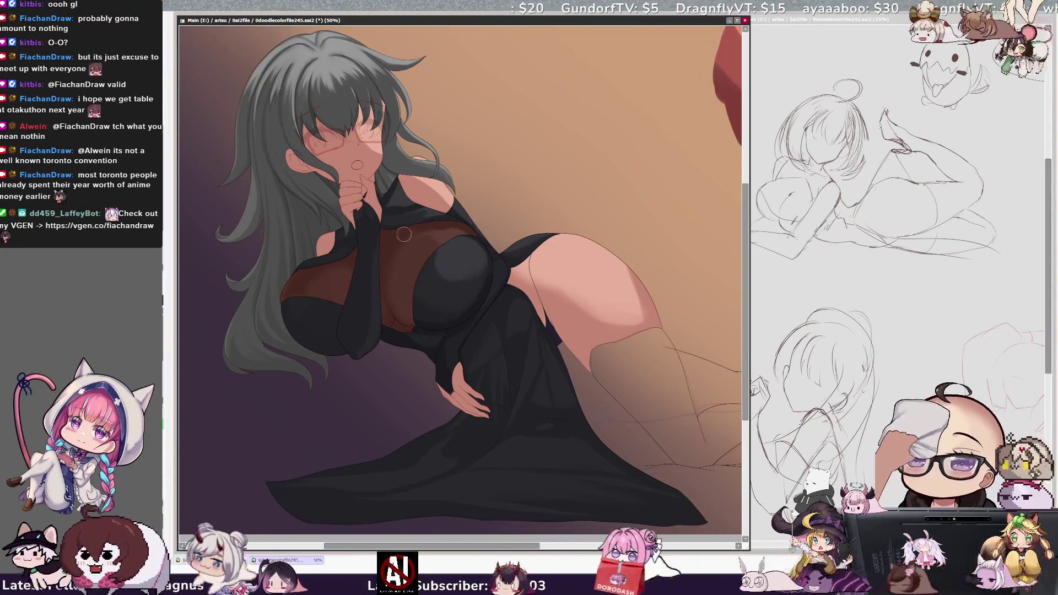
pyautogui.press('[')
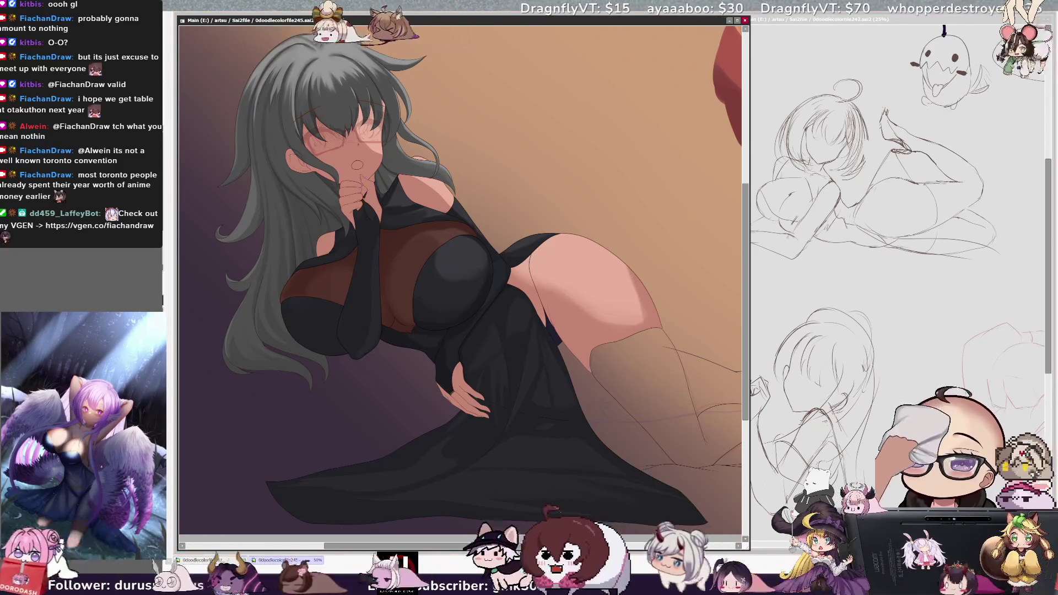
pyautogui.press('[')
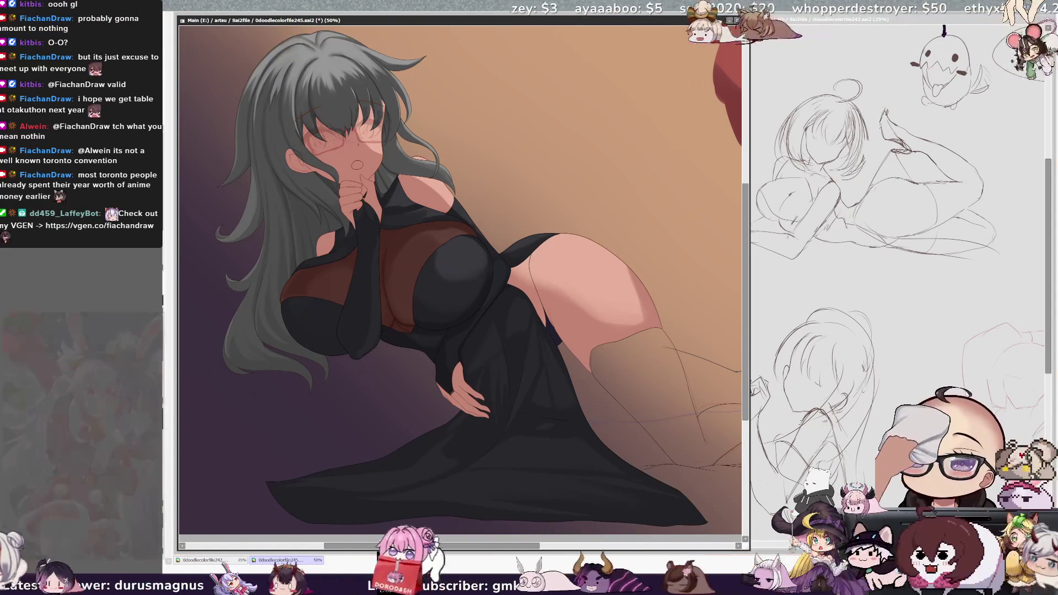
pyautogui.press(']')
pyautogui.press(']')
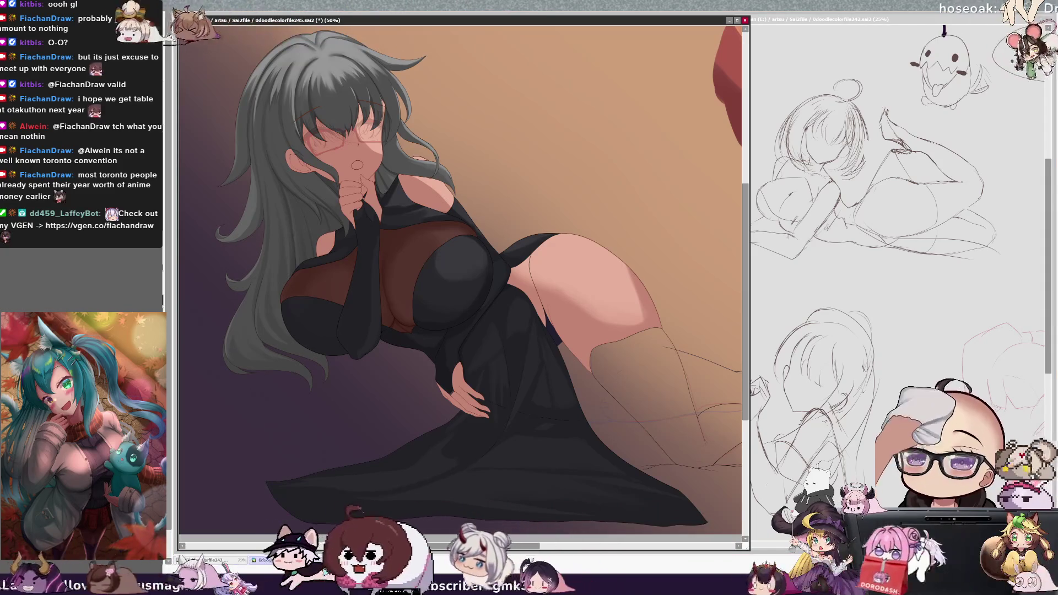
# Step: Switch to the eraser, pick the dress layer from the canvas, and make the brush smaller
pyautogui.press('e')
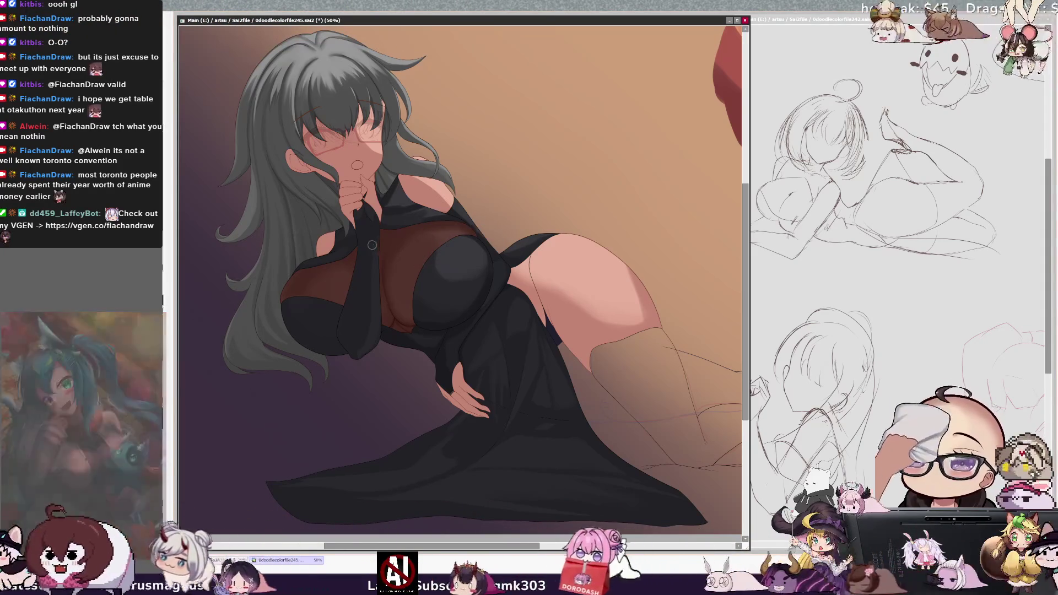
pyautogui.keyDown('ctrl'); pyautogui.keyDown('shift'); pyautogui.click(431, 203); pyautogui.keyUp('shift'); pyautogui.keyUp('ctrl')
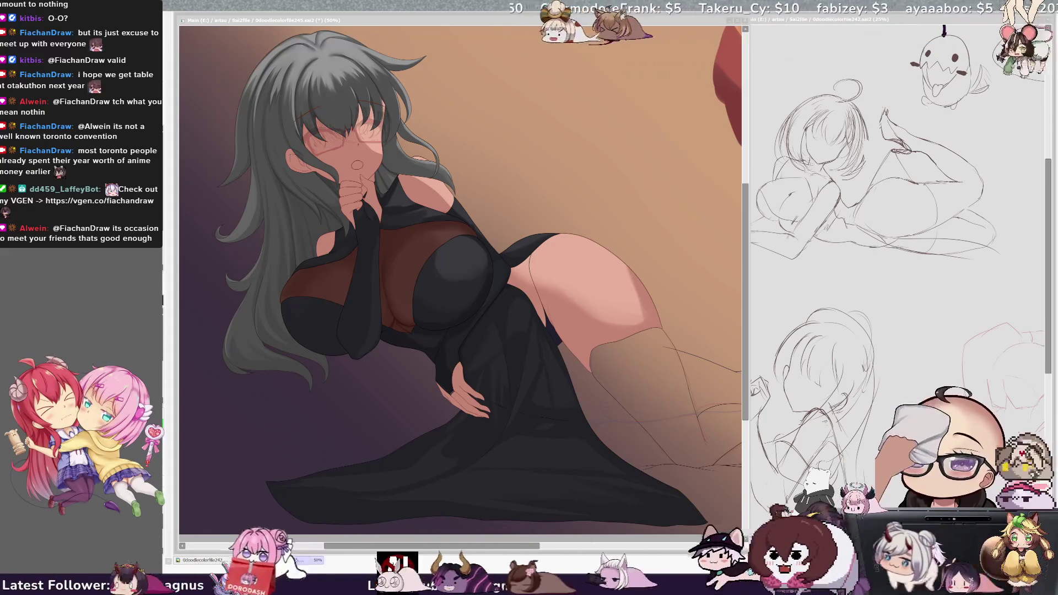
pyautogui.click(434, 278)
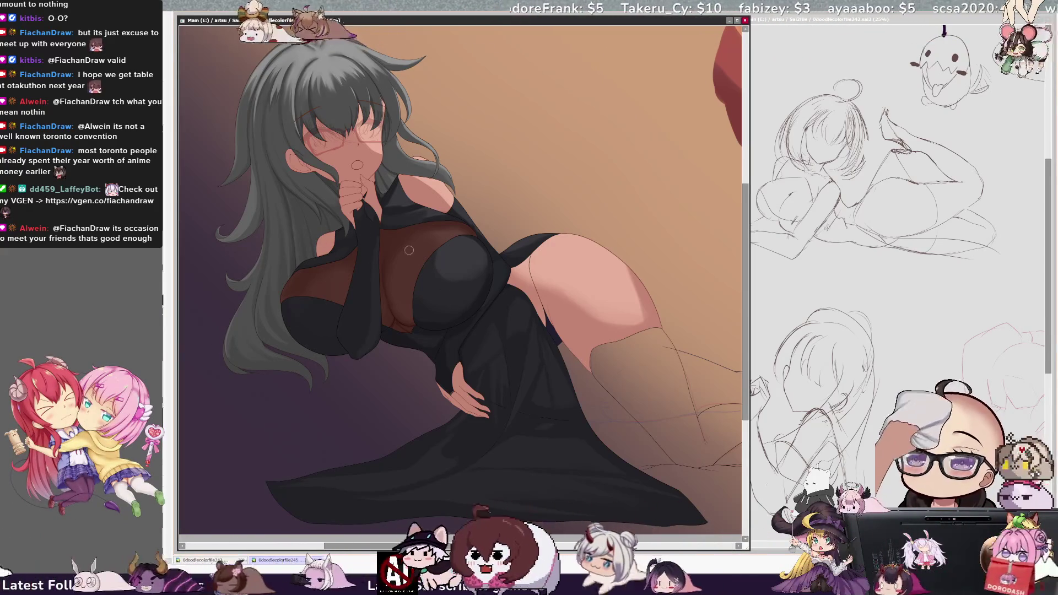
pyautogui.hotkey('ctrl', 'alt')
pyautogui.moveTo(397, 326); pyautogui.dragTo(389, 327)
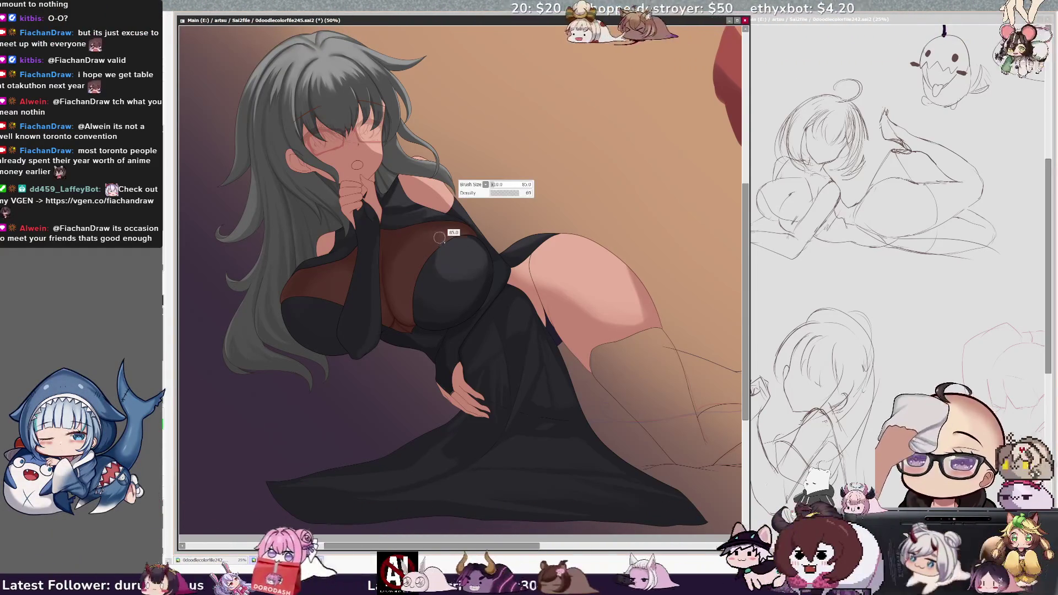
# Step: Shrink the brush to about 54 and darken the shadows on the dress under the bust
pyautogui.press('[')
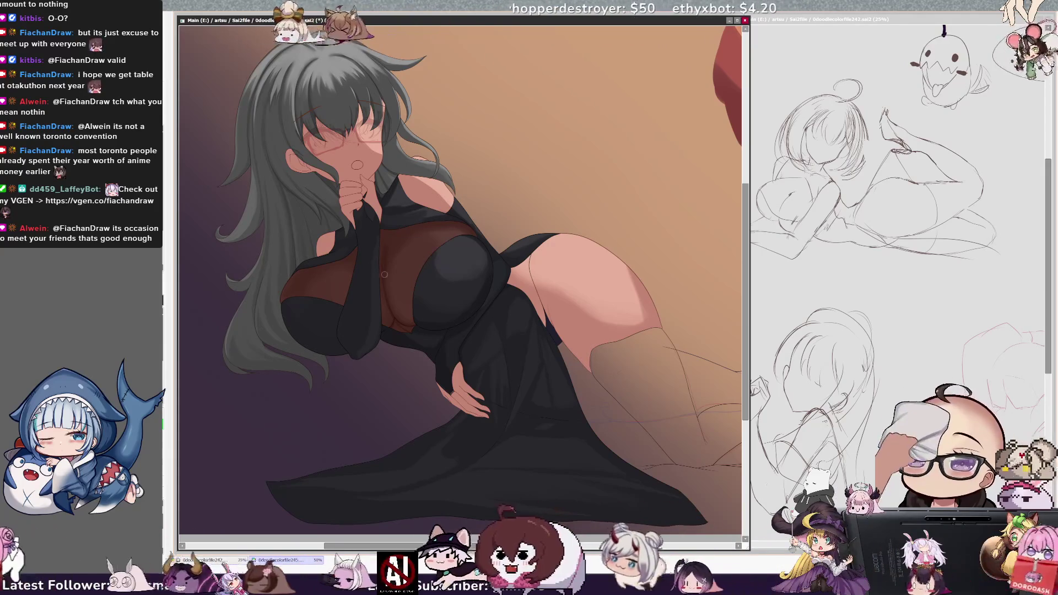
pyautogui.press('[')
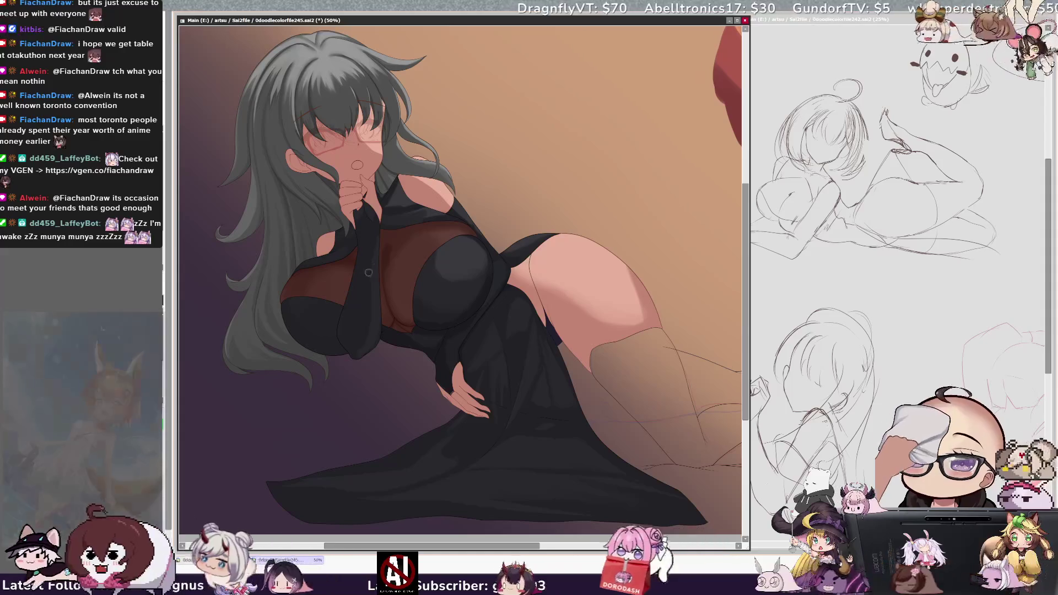
pyautogui.moveTo(397, 237); pyautogui.dragTo(388, 255)
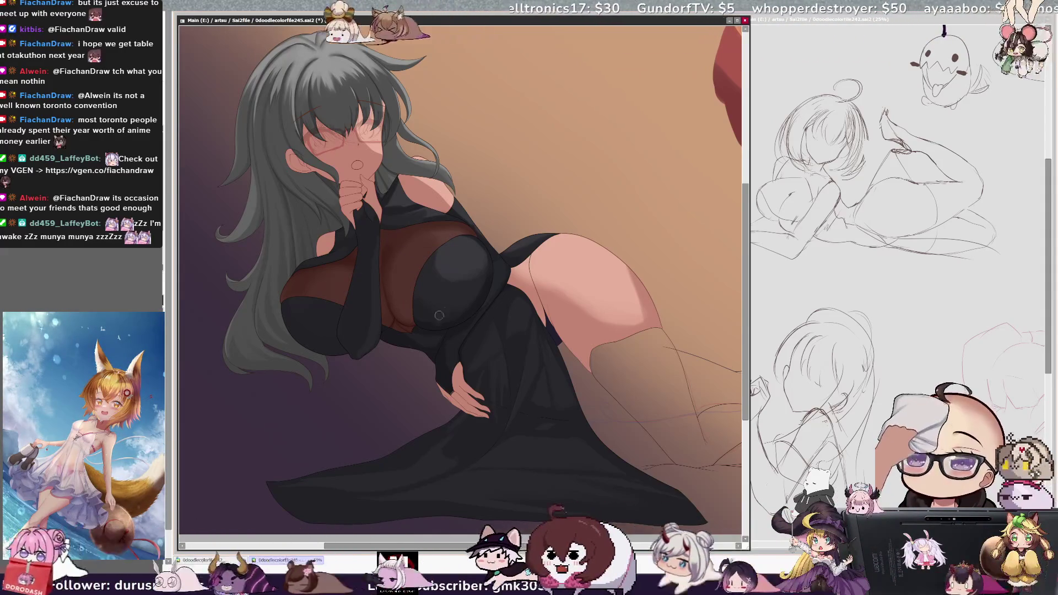
pyautogui.moveTo(450, 213); pyautogui.dragTo(397, 282)
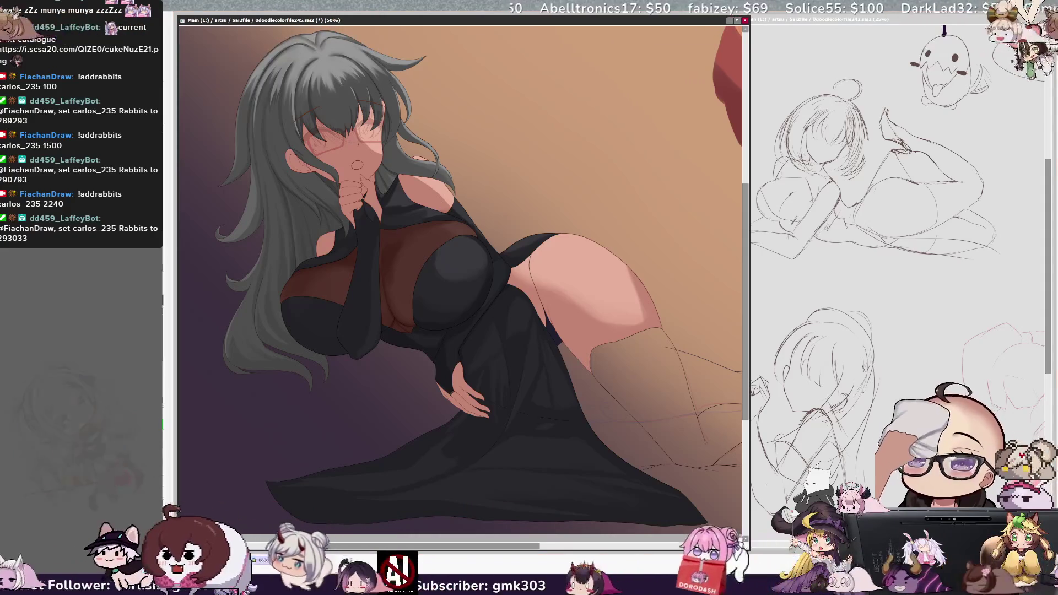
# Step: Resize the brush between 67 and 10, blend the torso shadows, and rotate the view counter-clockwise
pyautogui.hotkey('ctrl', 'alt')
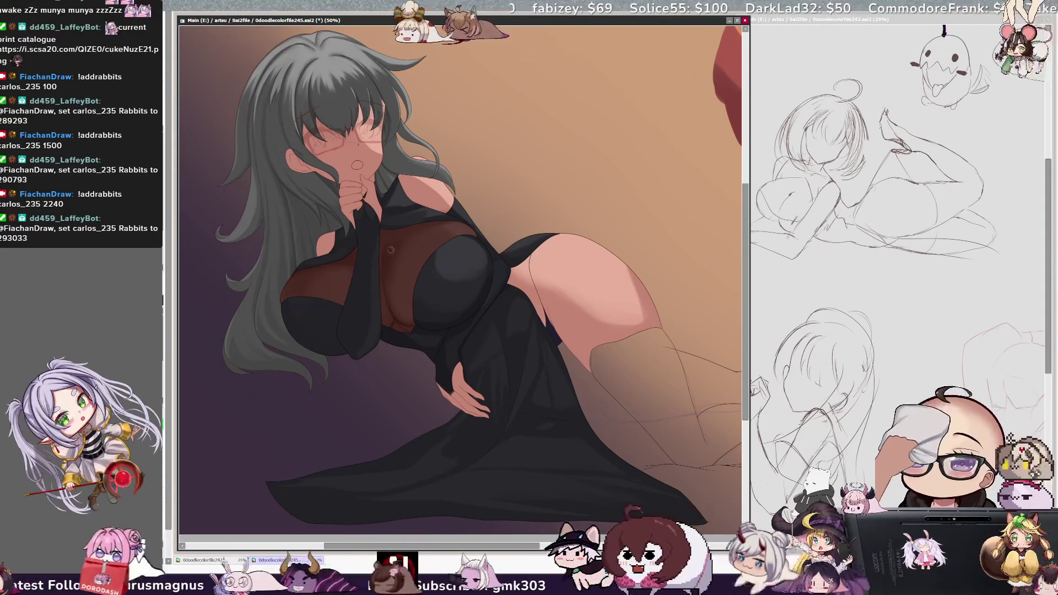
pyautogui.hotkey('ctrl', 'alt')
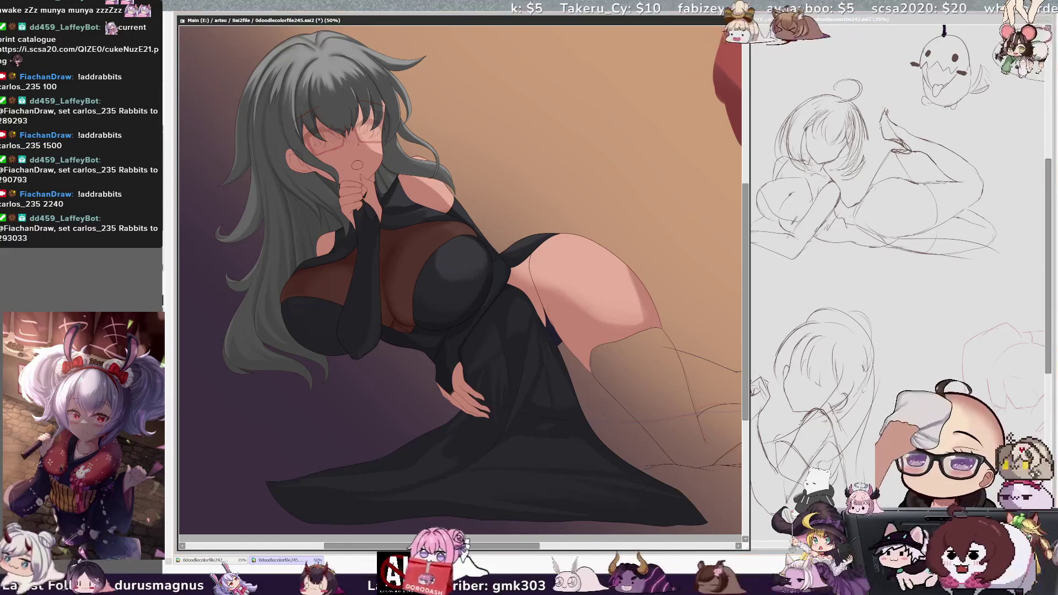
pyautogui.press(']')
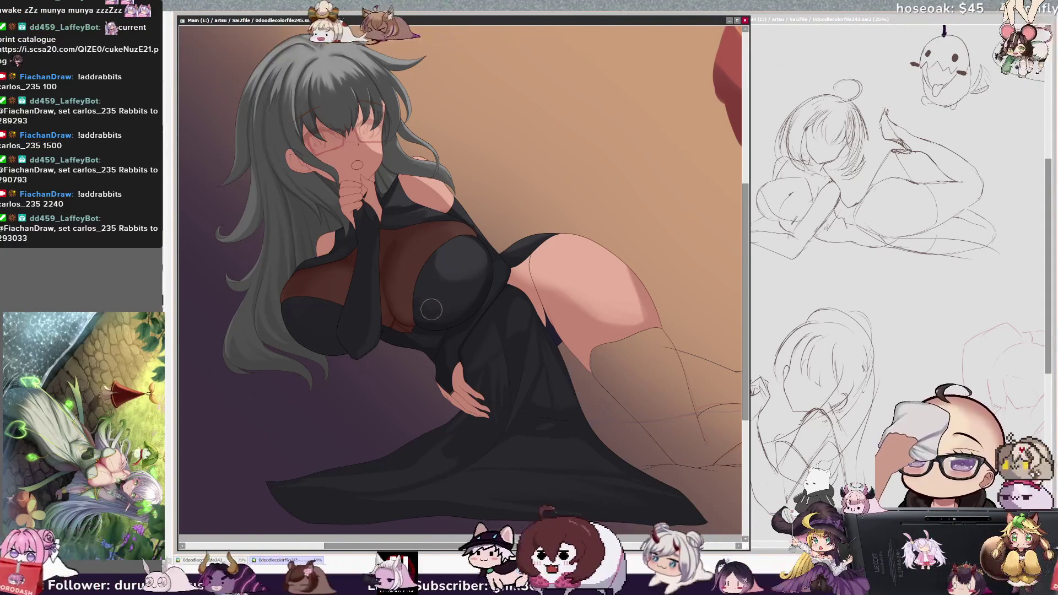
pyautogui.moveTo(418, 300); pyautogui.dragTo(390, 299)
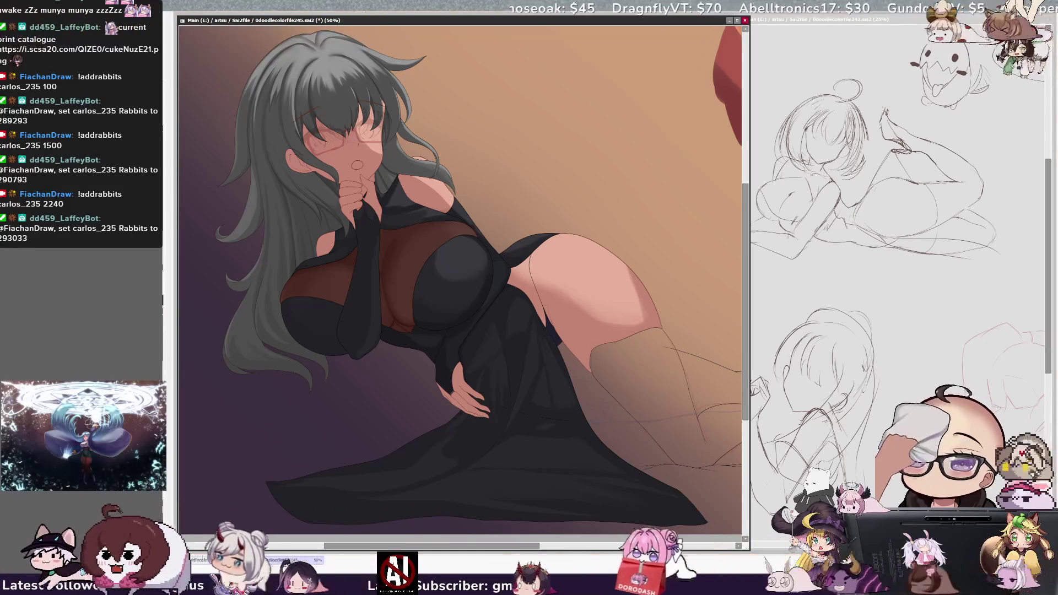
pyautogui.press('Delete')
pyautogui.press('Delete')
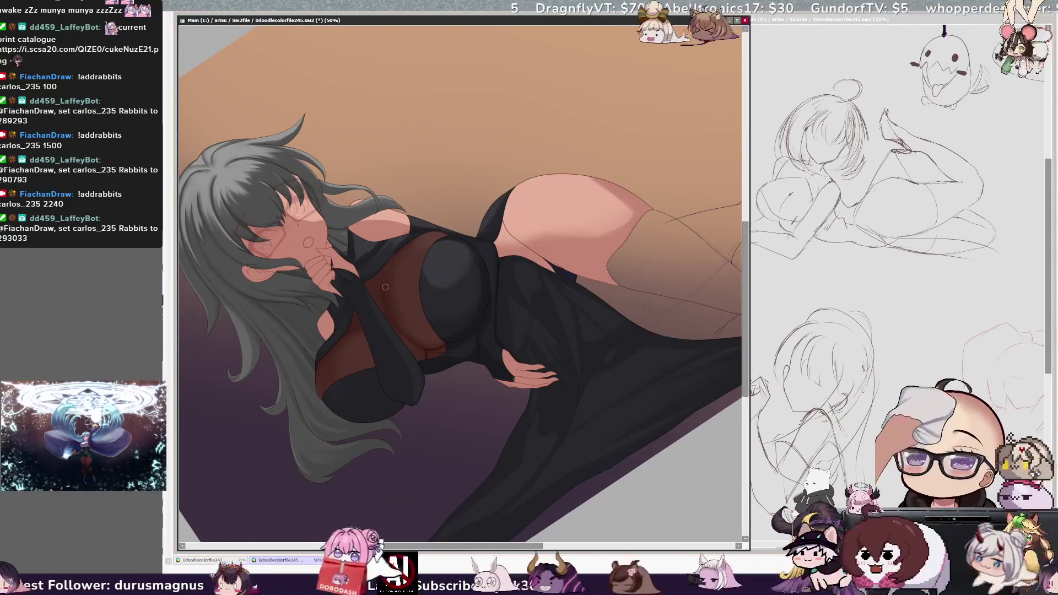
# Step: Enlarge the brush to 82, paint the torso panel in a further-rotated view, then reset it upright
pyautogui.moveTo(372, 351); pyautogui.dragTo(398, 323)
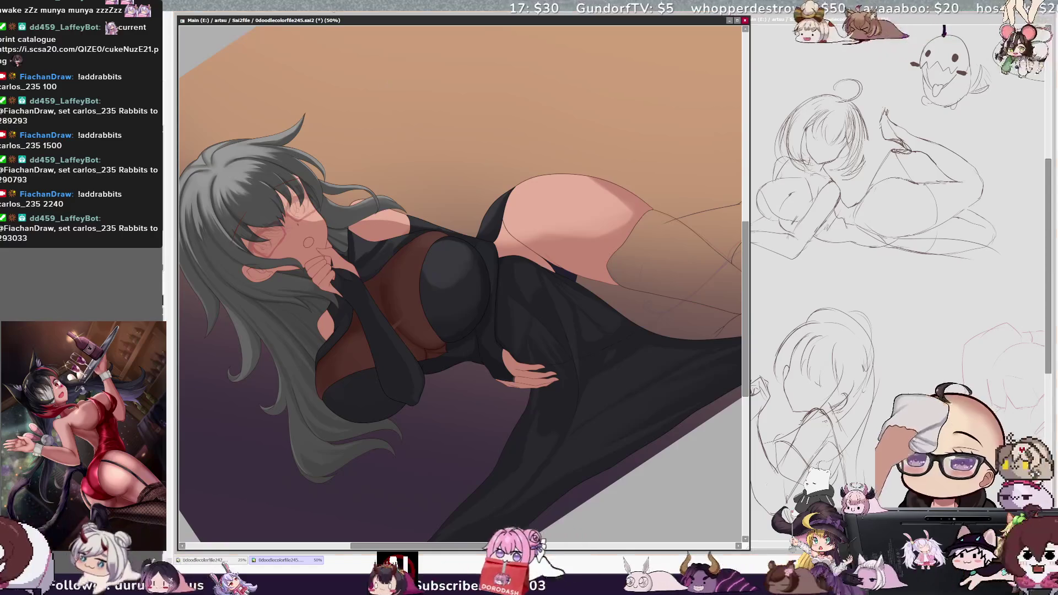
pyautogui.press('Delete')
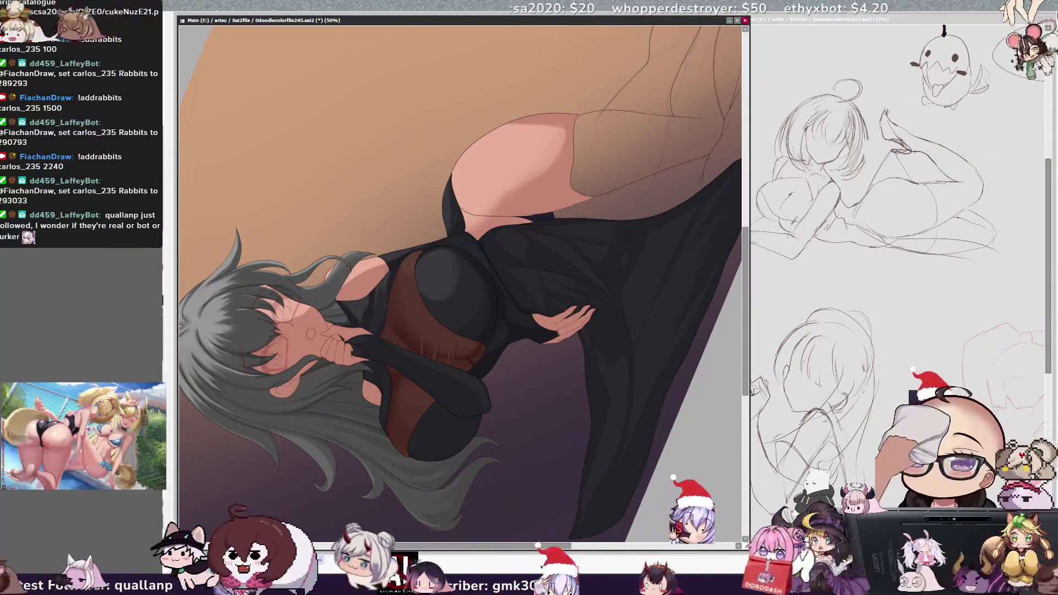
pyautogui.press('Home')
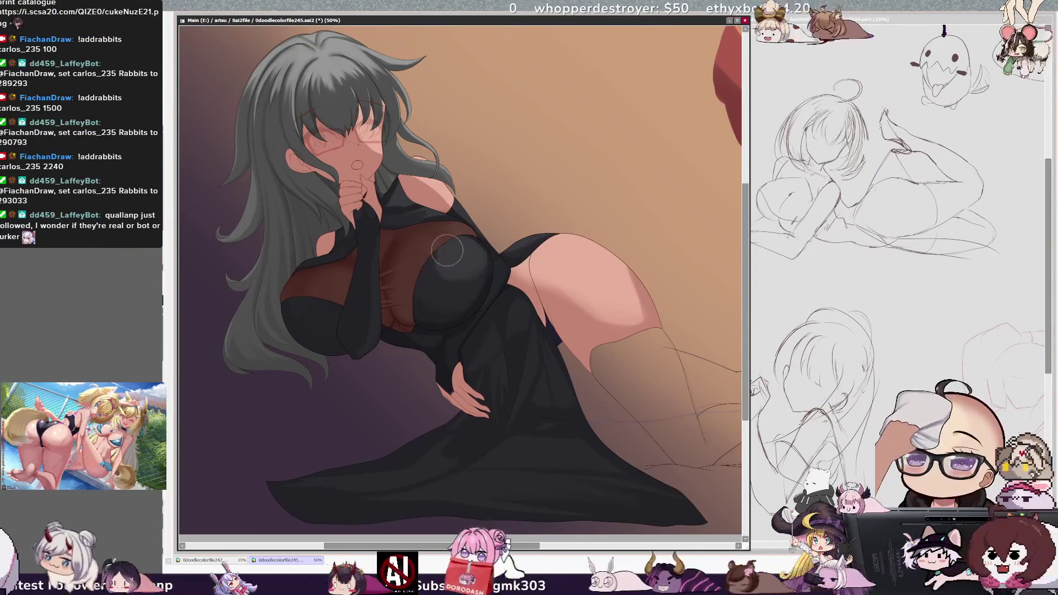
# Step: Pick Layer55 from the chest area, enlarge the brush, tilt the view, and reselect the dress layer
pyautogui.keyDown('ctrl'); pyautogui.keyDown('shift'); pyautogui.click(500, 256); pyautogui.keyUp('shift'); pyautogui.keyUp('ctrl')
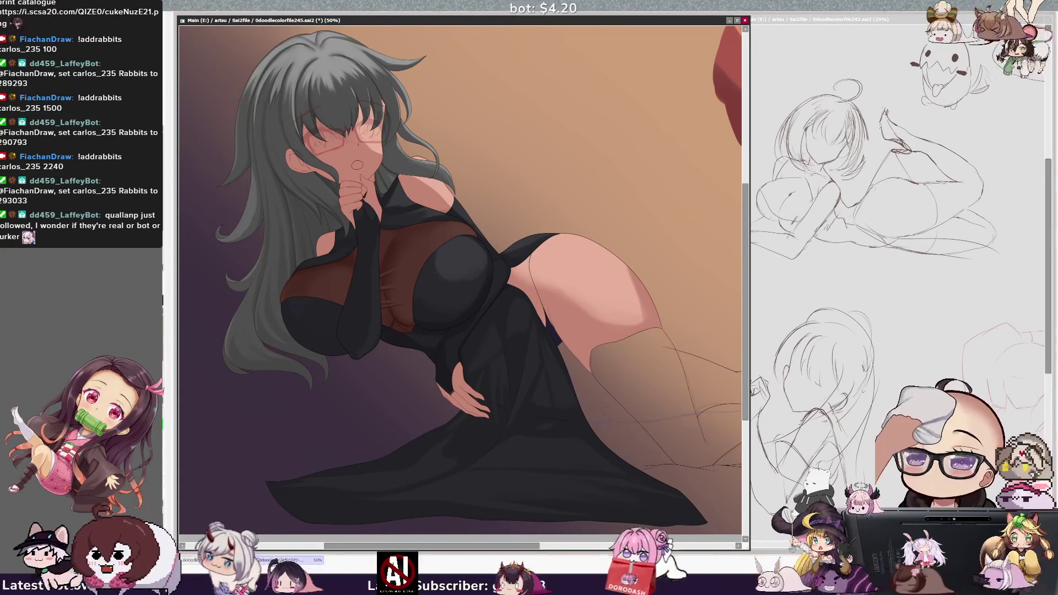
pyautogui.moveTo(440, 231); pyautogui.dragTo(436, 229)
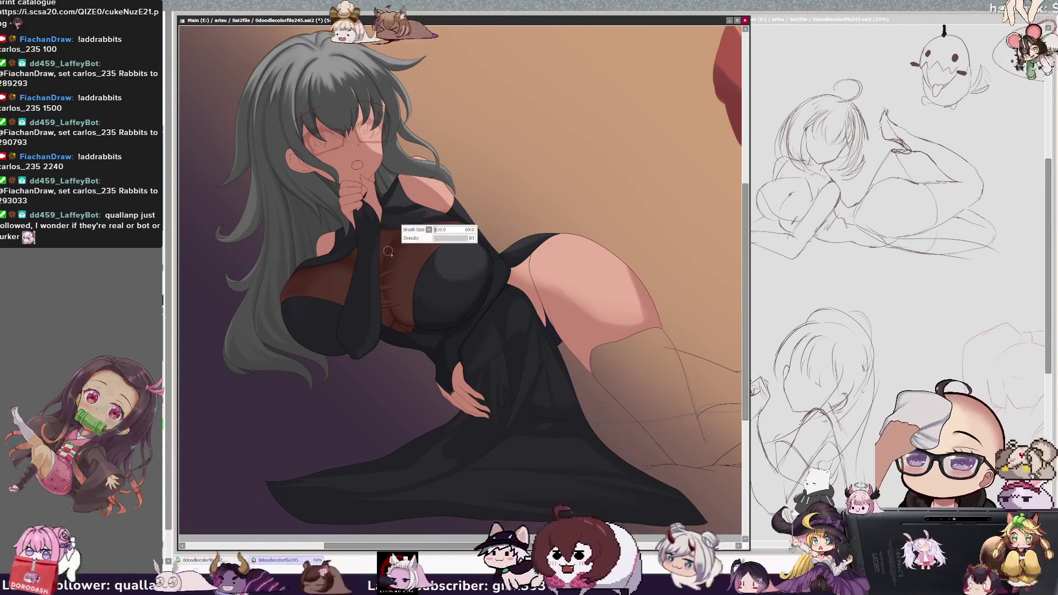
pyautogui.moveTo(438, 234); pyautogui.dragTo(427, 230)
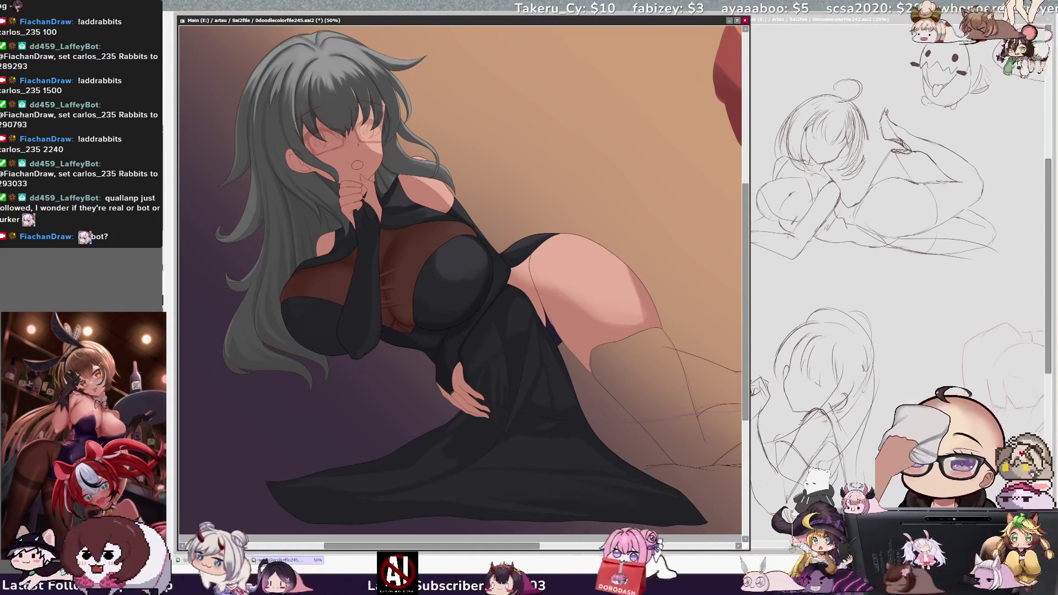
pyautogui.press('Delete')
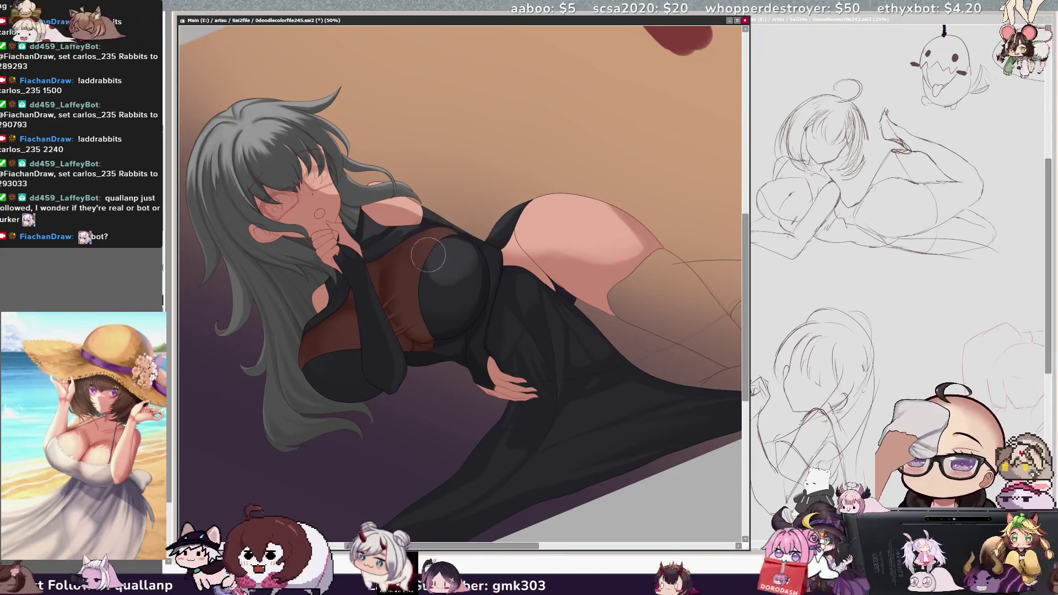
pyautogui.keyDown('ctrl'); pyautogui.keyDown('shift'); pyautogui.click(497, 214); pyautogui.keyUp('shift'); pyautogui.keyUp('ctrl')
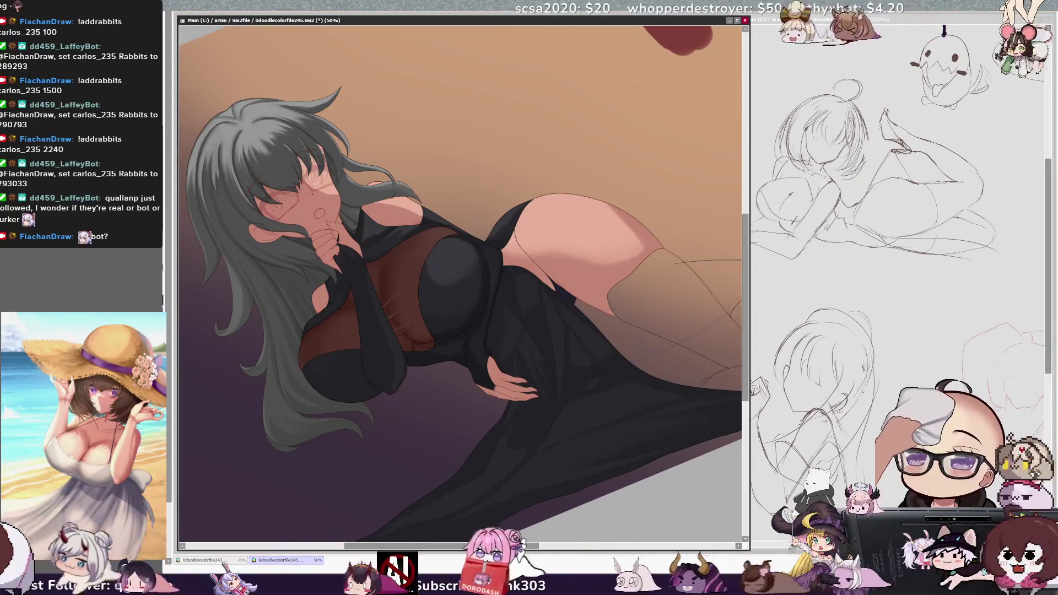